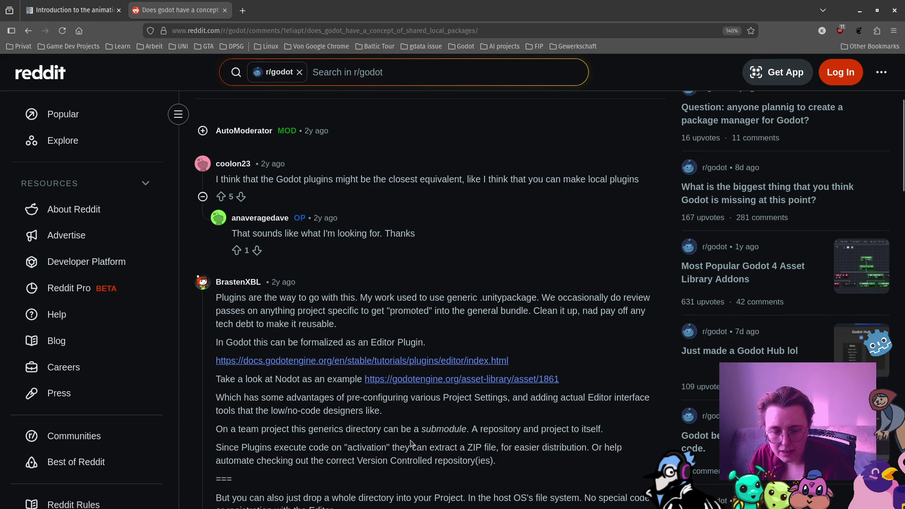
Read through the page, highlighting the lines that recommend git submodules
{"action": "scroll", "coordinate": [411, 443], "scroll_direction": "down", "scroll_amount": 3}
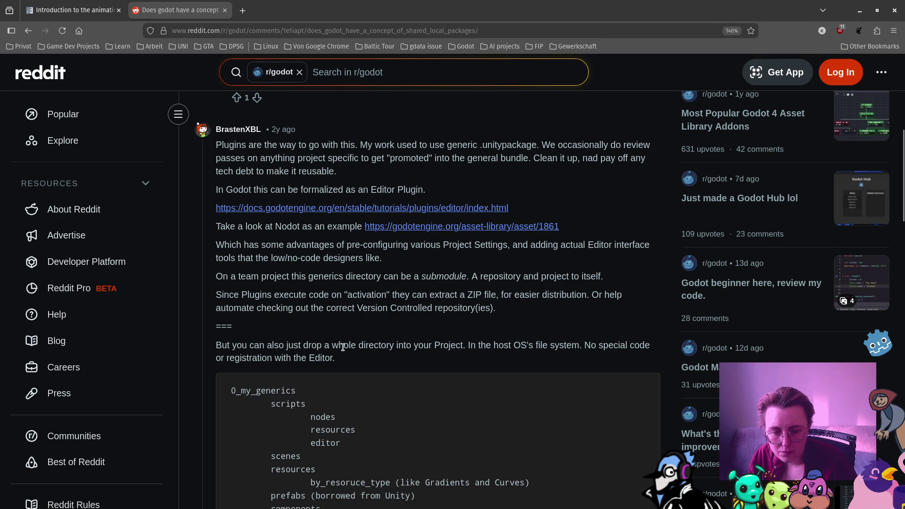
{"action": "scroll", "coordinate": [341, 348], "scroll_direction": "down", "scroll_amount": 5}
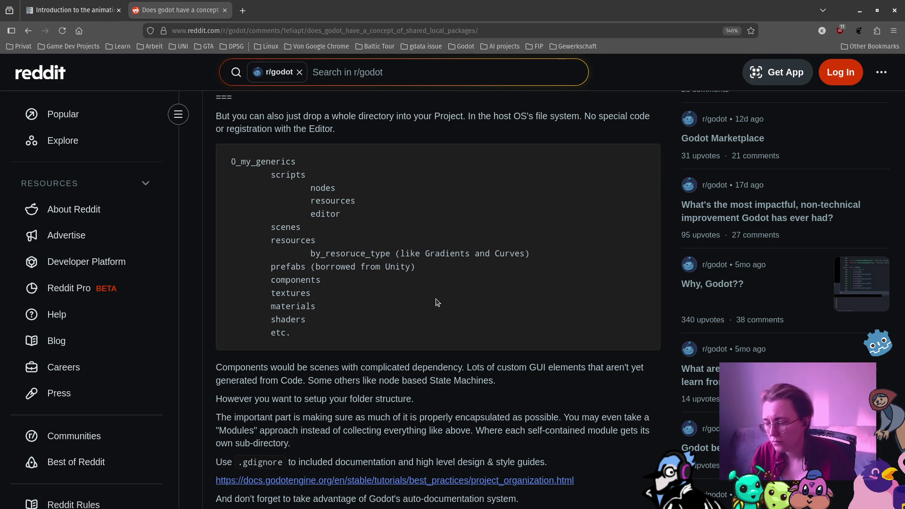
{"action": "scroll", "coordinate": [402, 263], "scroll_direction": "down", "scroll_amount": 5}
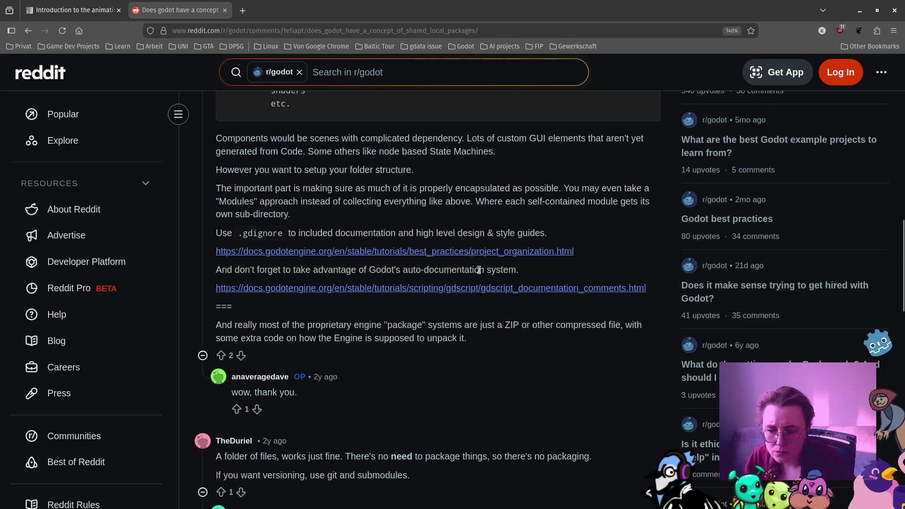
{"action": "scroll", "coordinate": [521, 289], "scroll_direction": "down", "scroll_amount": 2}
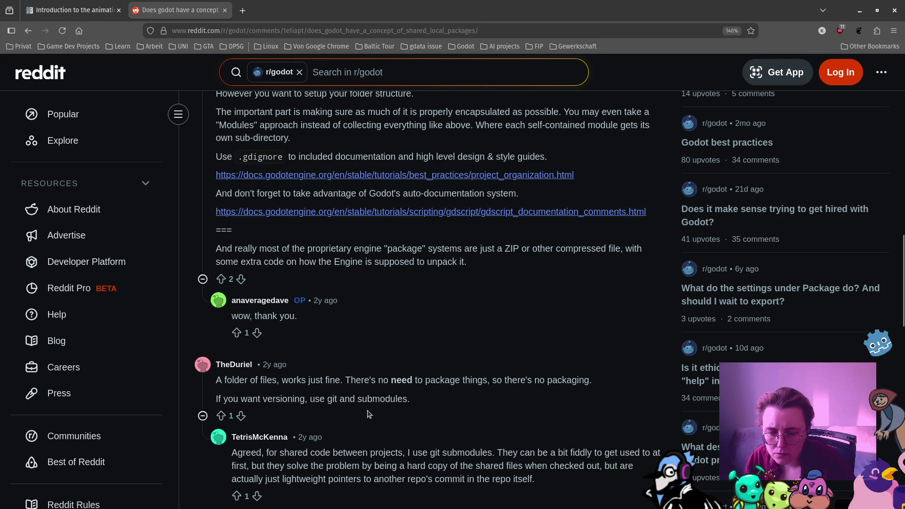
{"action": "left_click_drag", "start_coordinate": [441, 408], "coordinate": [226, 381]}
{"action": "left_click", "coordinate": [478, 407]}
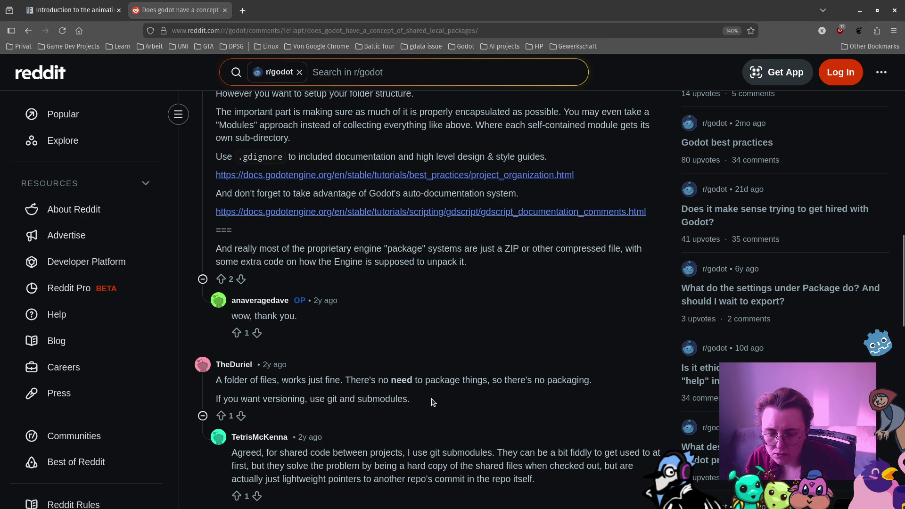
{"action": "scroll", "coordinate": [433, 402], "scroll_direction": "down", "scroll_amount": 3}
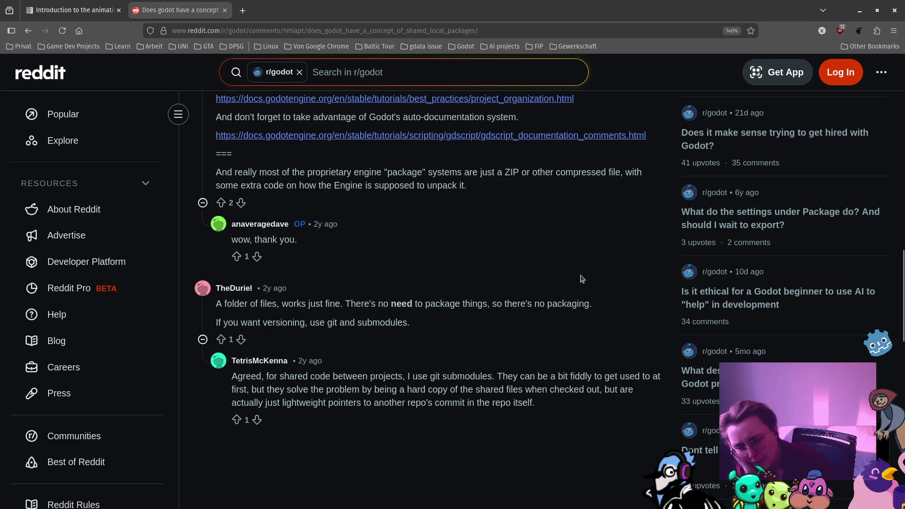
{"action": "scroll", "coordinate": [618, 290], "scroll_direction": "up", "scroll_amount": 10}
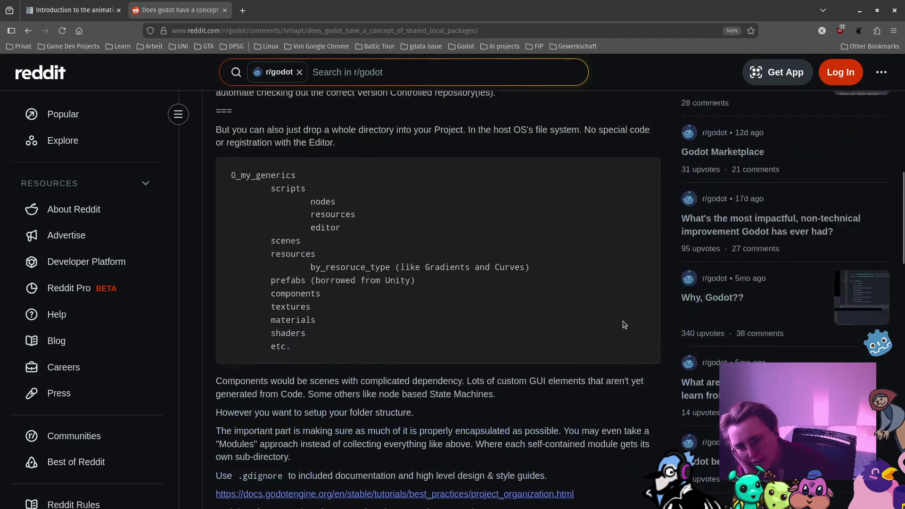
{"action": "scroll", "coordinate": [629, 329], "scroll_direction": "up", "scroll_amount": 2}
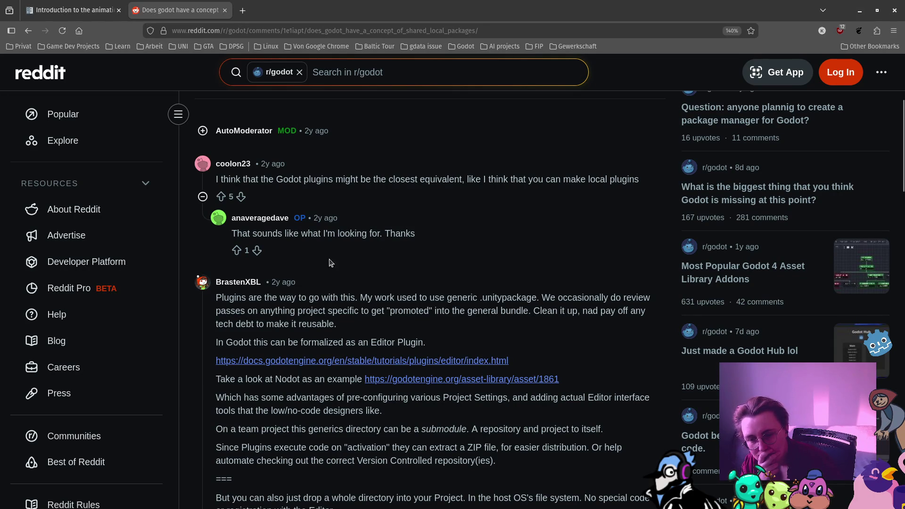
Go to Documents/Repos/Godot/Babushka/scripts/CSharp in Files and pick the Low Code folder
{"action": "mouse_move", "coordinate": [9, 415]}
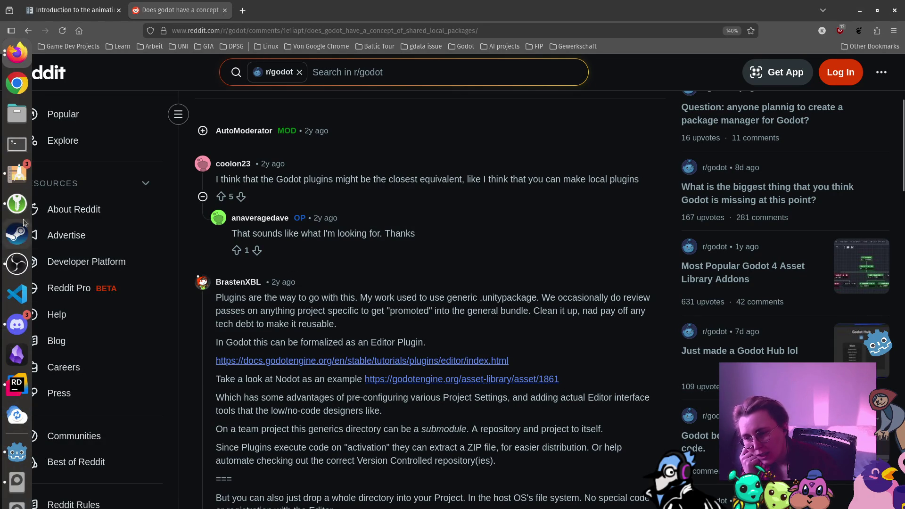
{"action": "left_click", "coordinate": [16, 122]}
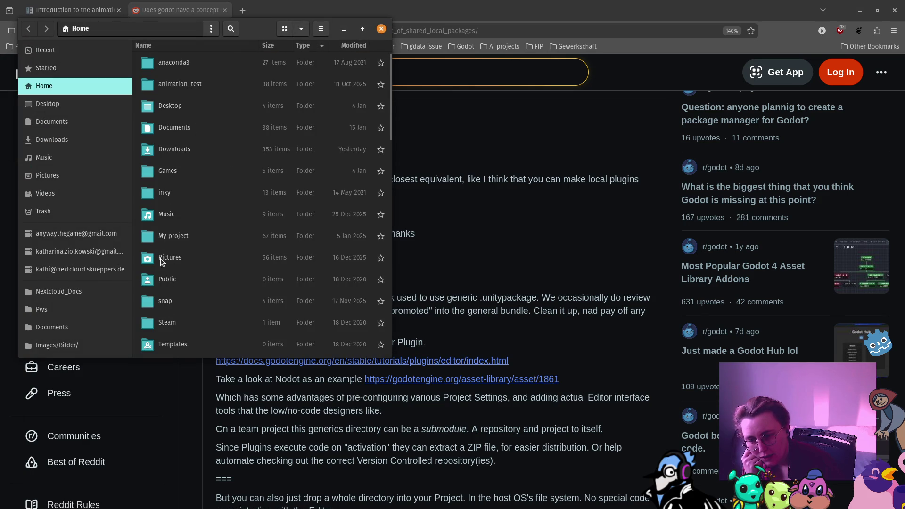
{"action": "scroll", "coordinate": [167, 178], "scroll_direction": "down", "scroll_amount": 2}
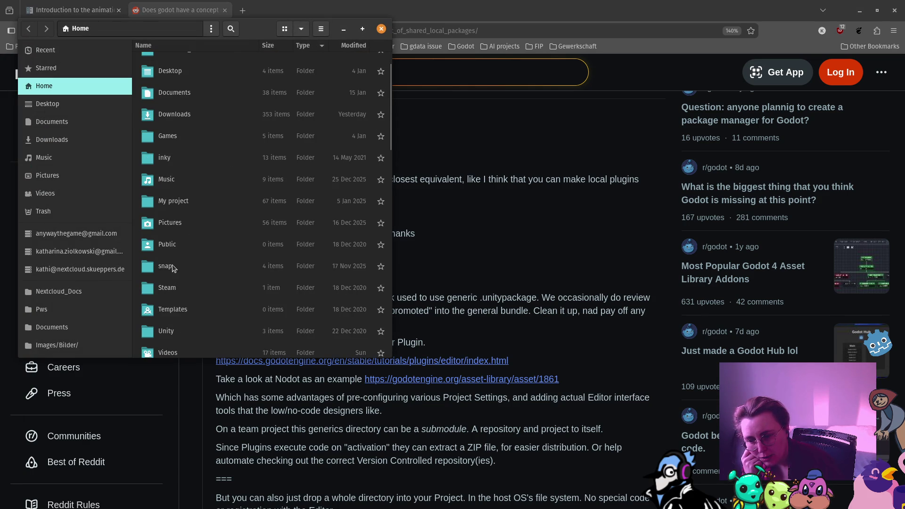
{"action": "left_click", "coordinate": [66, 121]}
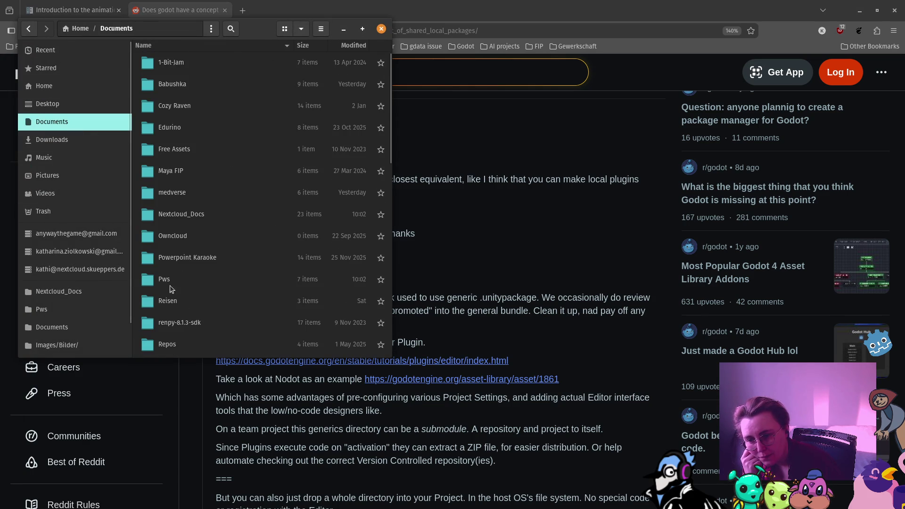
{"action": "double_click", "coordinate": [167, 344]}
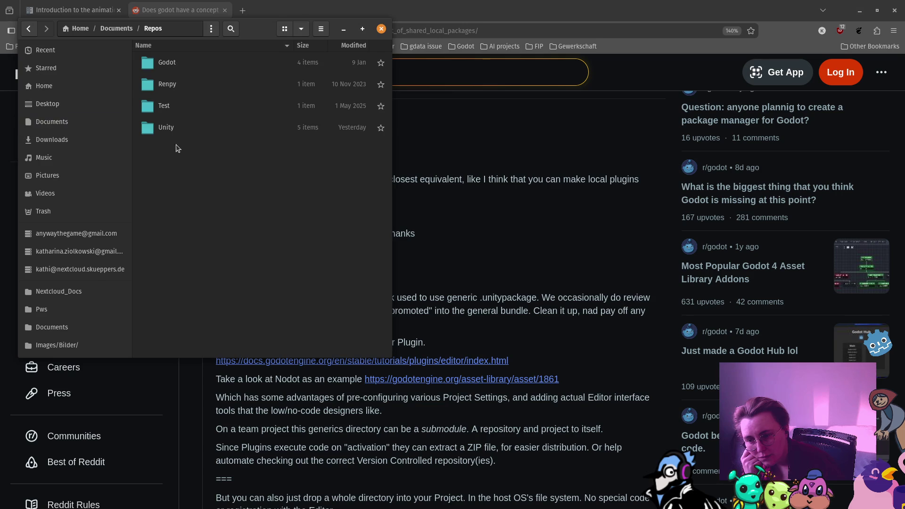
{"action": "double_click", "coordinate": [175, 69]}
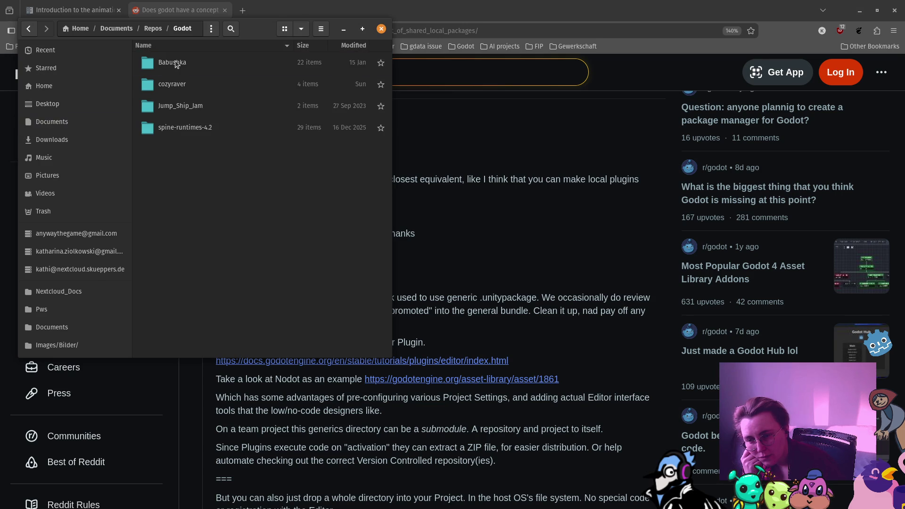
{"action": "double_click", "coordinate": [175, 64]}
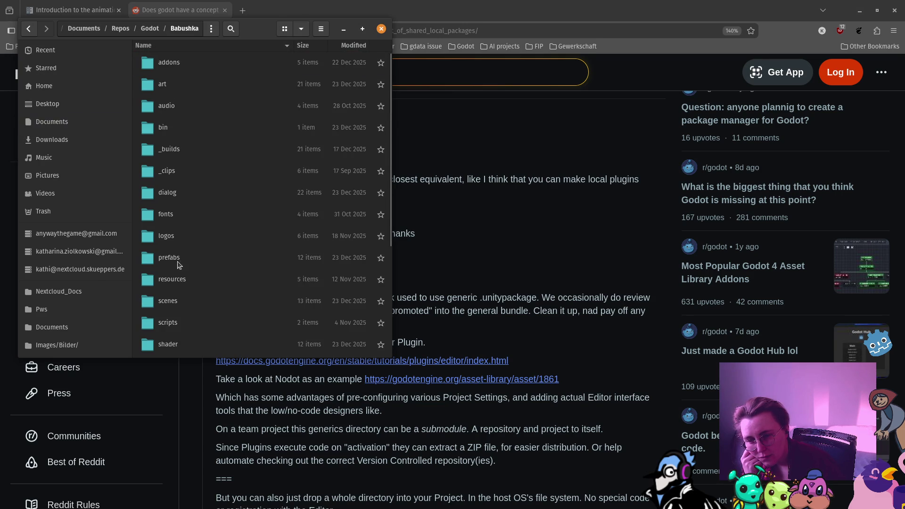
{"action": "double_click", "coordinate": [173, 324]}
{"action": "double_click", "coordinate": [176, 65]}
{"action": "left_click", "coordinate": [181, 91]}
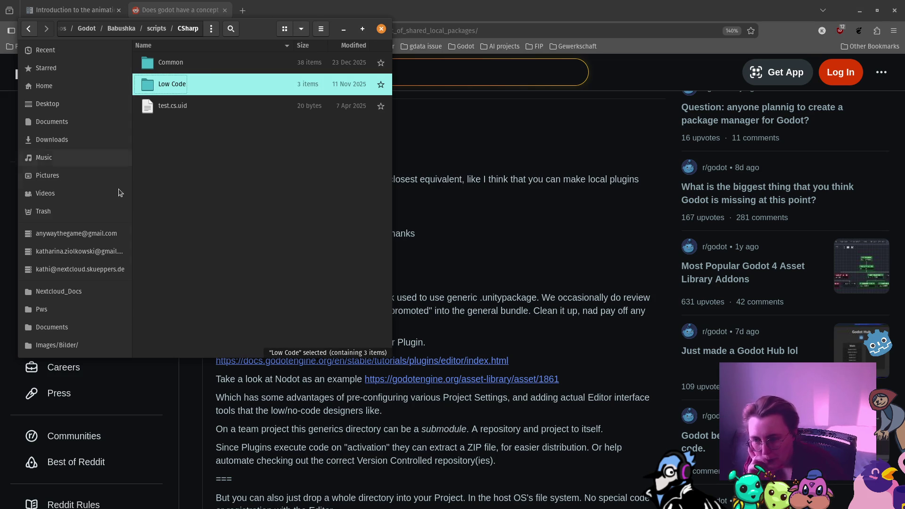
Paste Low Code into cozyraver/CozyRaver/scripts and return to the Godot editor
{"action": "left_click", "coordinate": [123, 29]}
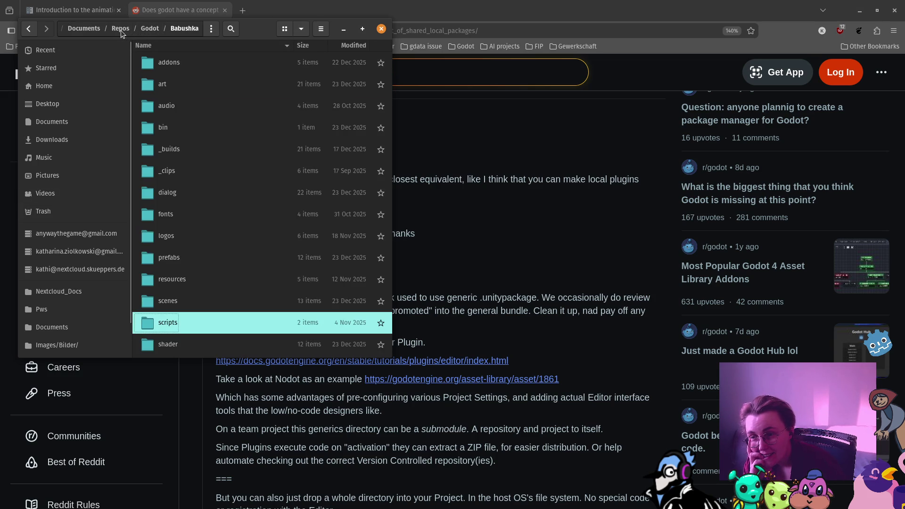
{"action": "left_click", "coordinate": [139, 28]}
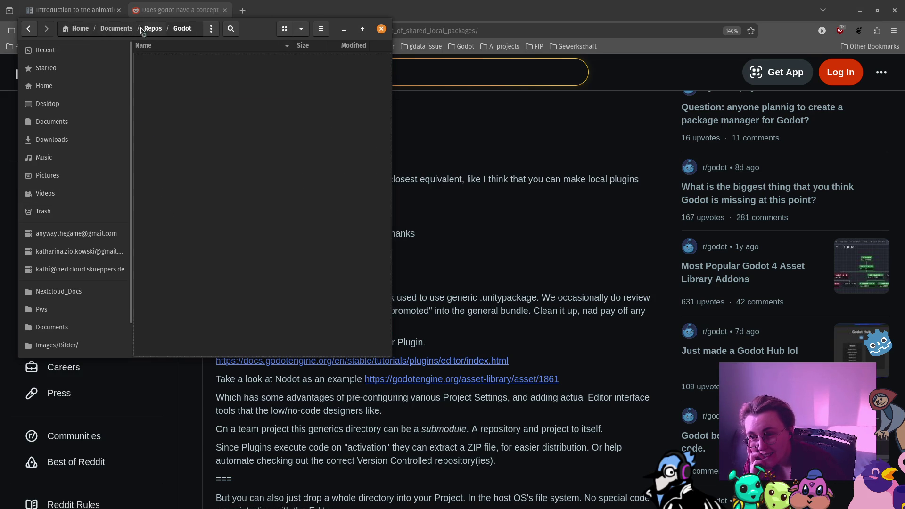
{"action": "left_click", "coordinate": [192, 81]}
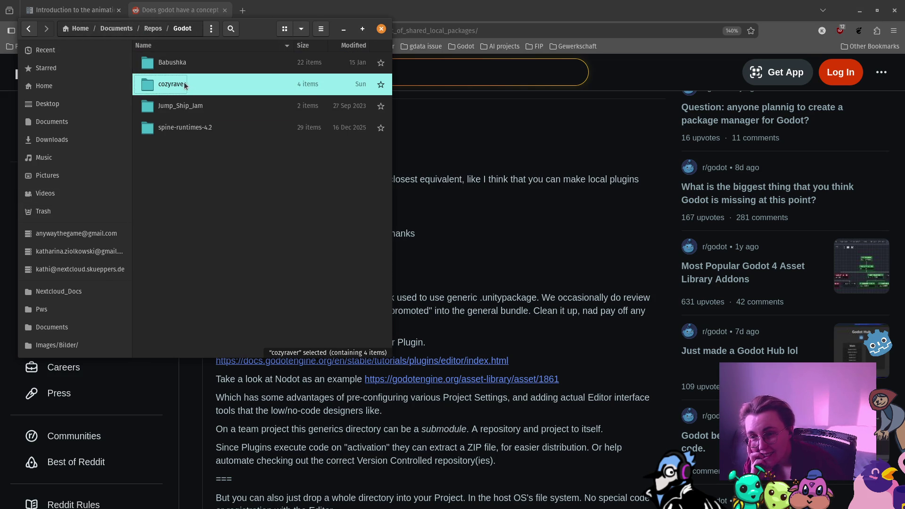
{"action": "double_click", "coordinate": [184, 82]}
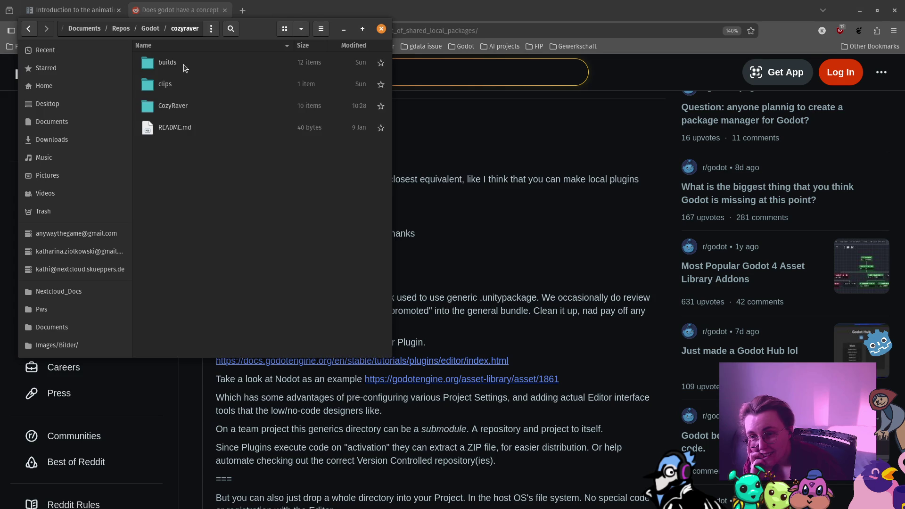
{"action": "double_click", "coordinate": [188, 106]}
{"action": "double_click", "coordinate": [184, 127]}
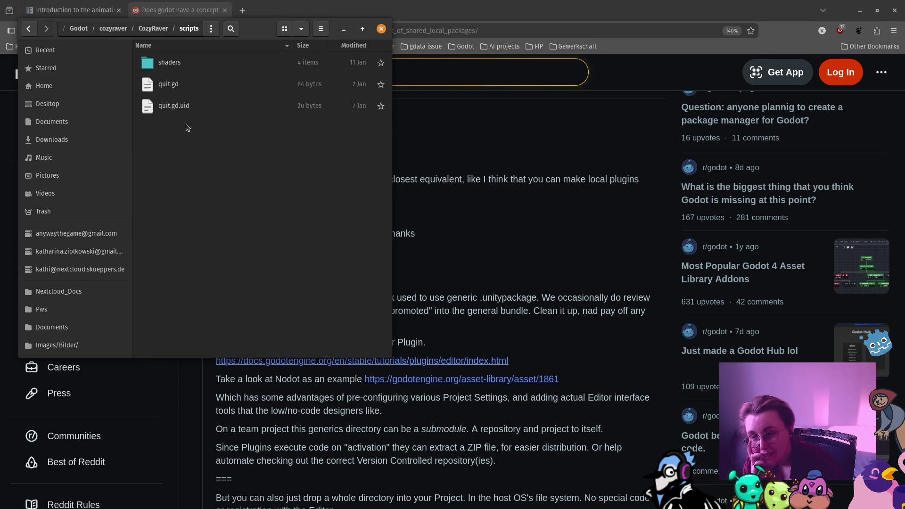
{"action": "key", "text": "ctrl+v"}
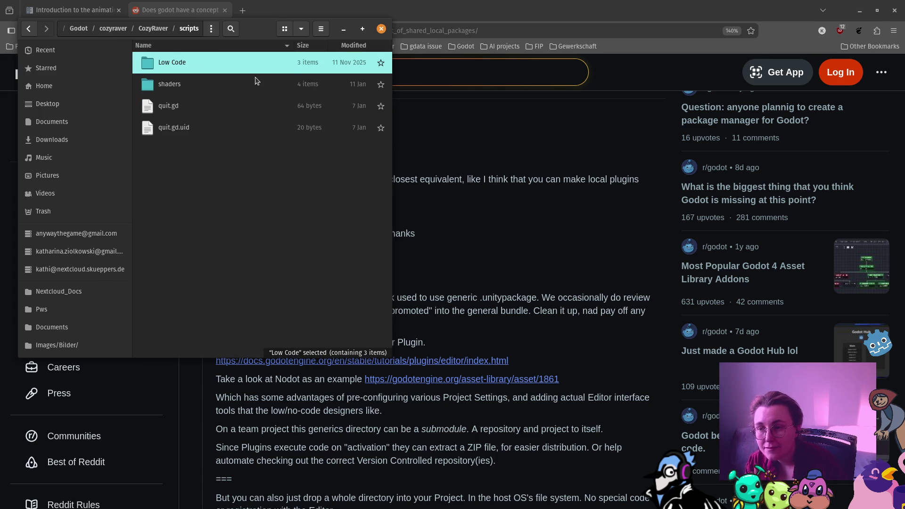
{"action": "left_click", "coordinate": [344, 29]}
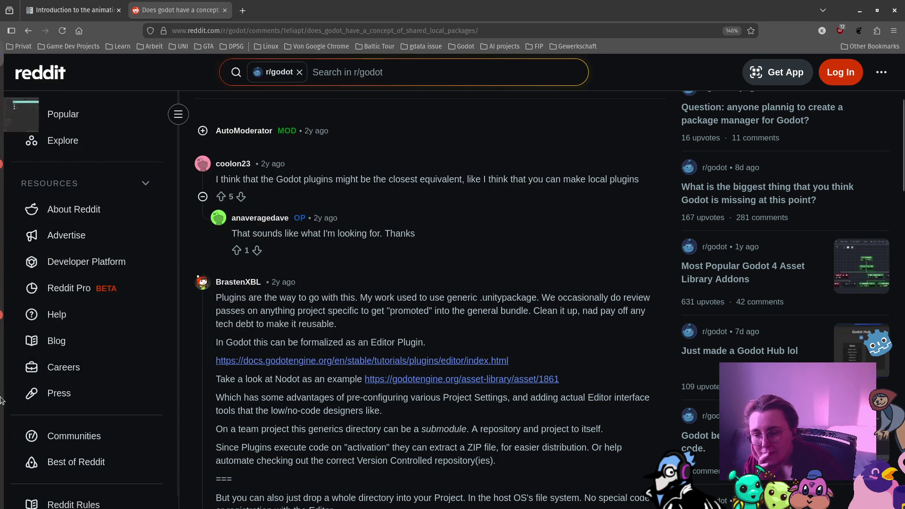
{"action": "left_click", "coordinate": [17, 453]}
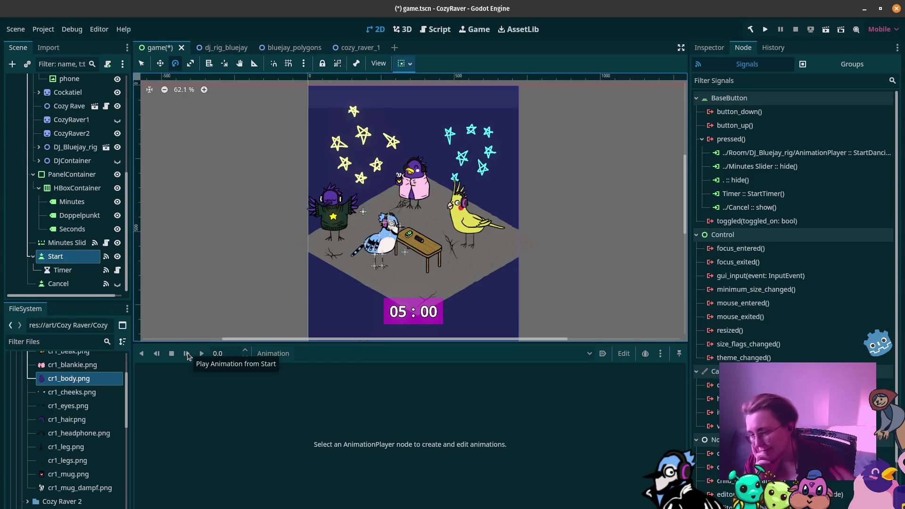
Find the copied Low Code folder in the FileSystem dock and expand its Events subfolder
{"action": "scroll", "coordinate": [95, 460], "scroll_direction": "down", "scroll_amount": 5}
{"action": "scroll", "coordinate": [93, 462], "scroll_direction": "down", "scroll_amount": 15}
{"action": "scroll", "coordinate": [56, 493], "scroll_direction": "down", "scroll_amount": 5}
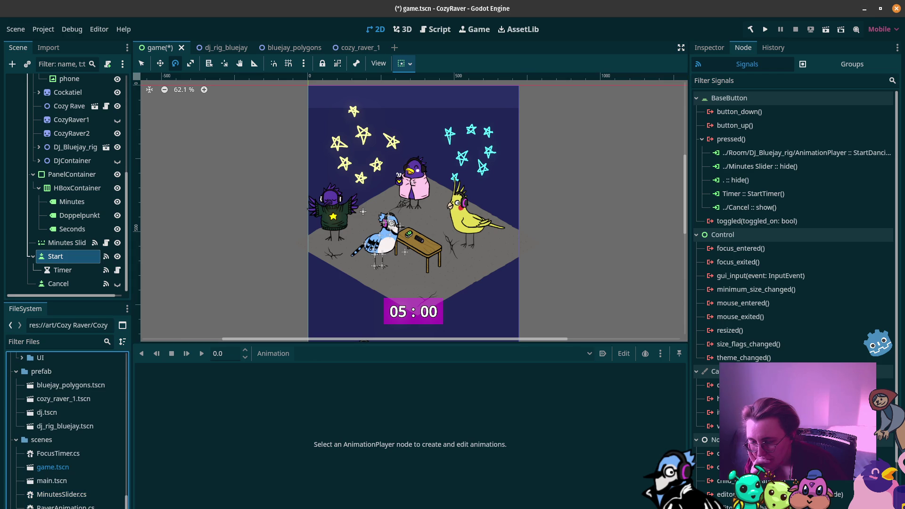
{"action": "scroll", "coordinate": [32, 505], "scroll_direction": "down", "scroll_amount": 4}
{"action": "left_click", "coordinate": [47, 498]}
{"action": "left_click", "coordinate": [27, 499]}
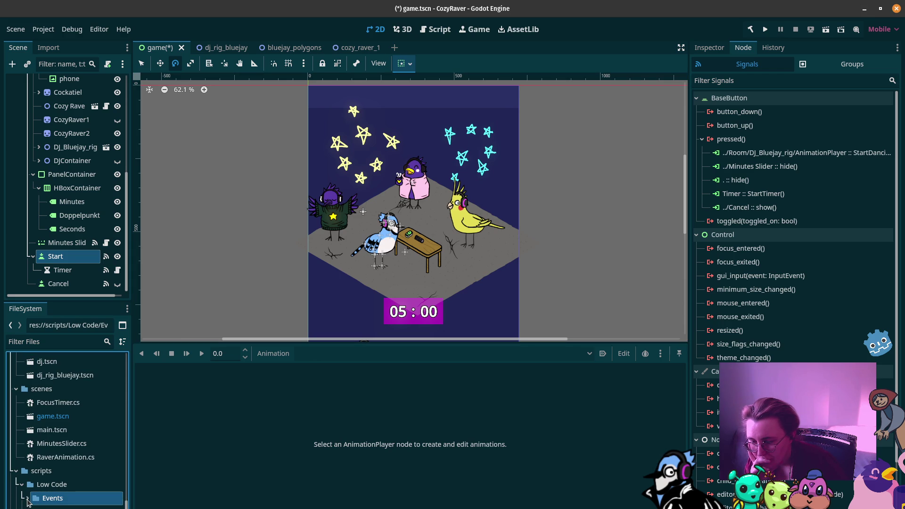
{"action": "scroll", "coordinate": [21, 409], "scroll_direction": "up", "scroll_amount": 10}
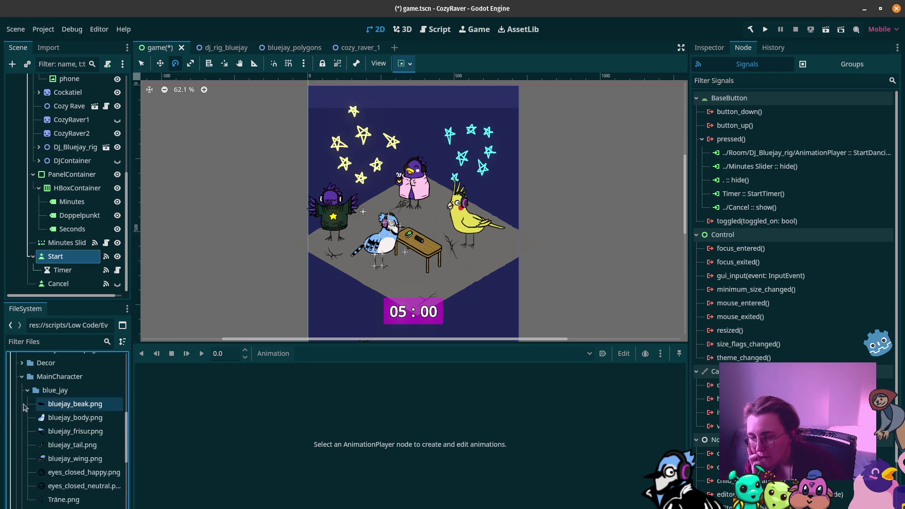
{"action": "scroll", "coordinate": [21, 408], "scroll_direction": "up", "scroll_amount": 10}
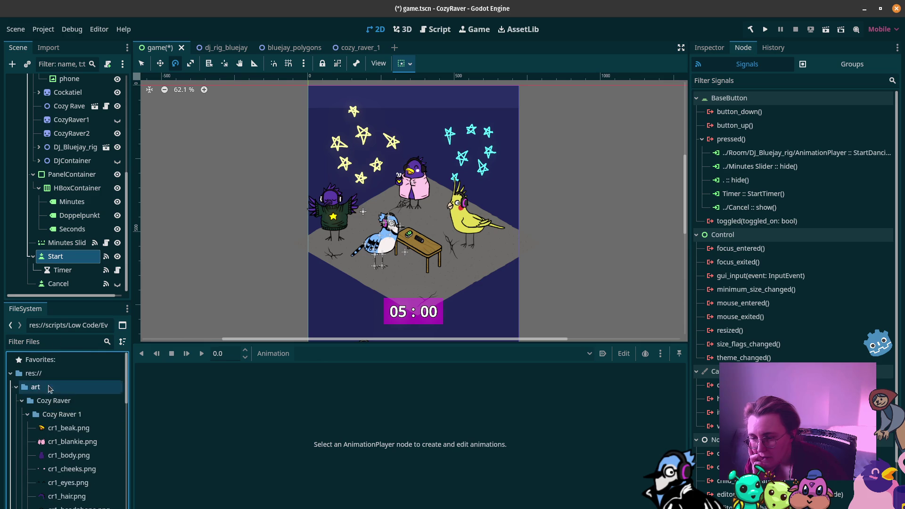
Collapse the art, prefab and scripts folders in the FileSystem dock
{"action": "left_click", "coordinate": [16, 387]}
{"action": "left_click", "coordinate": [17, 400]}
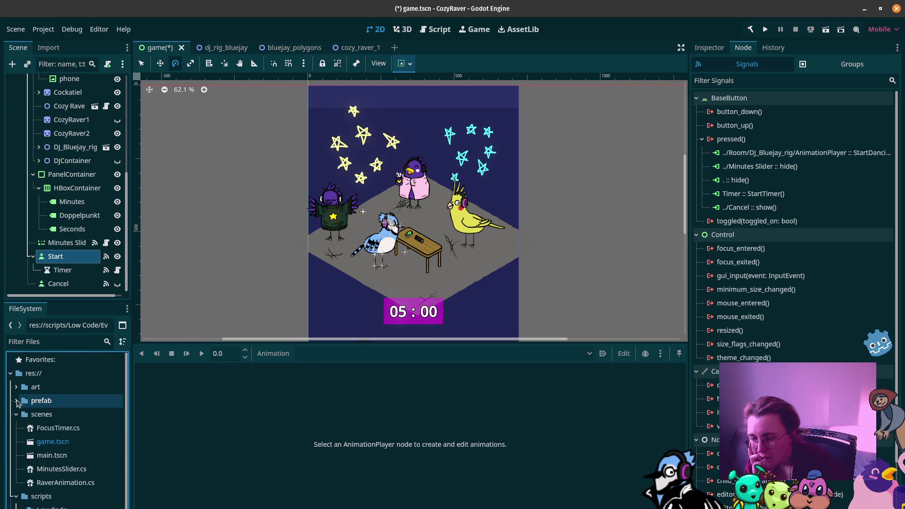
{"action": "scroll", "coordinate": [26, 486], "scroll_direction": "down", "scroll_amount": 3}
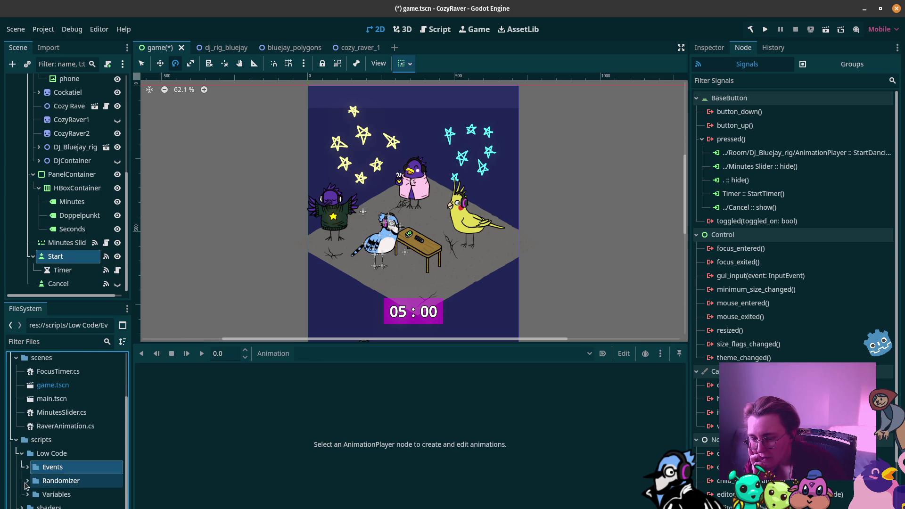
{"action": "left_click", "coordinate": [16, 440]}
{"action": "scroll", "coordinate": [47, 401], "scroll_direction": "up", "scroll_amount": 3}
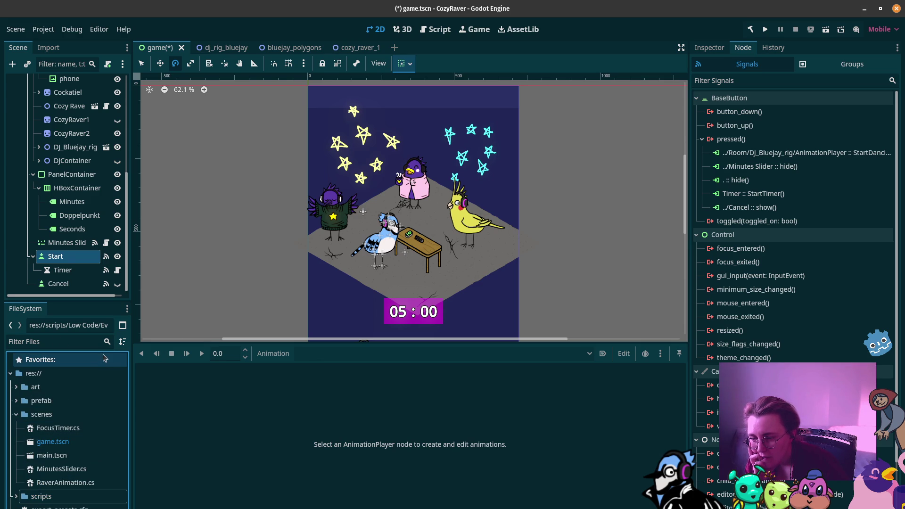
{"action": "right_click", "coordinate": [34, 376]}
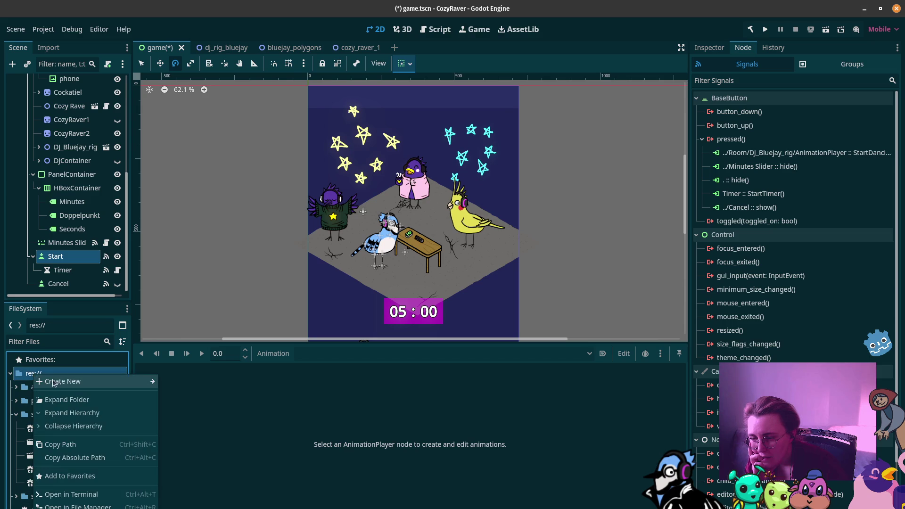
Create a new folder named 'resources' at the project root
{"action": "mouse_move", "coordinate": [52, 383]}
{"action": "left_click", "coordinate": [180, 380]}
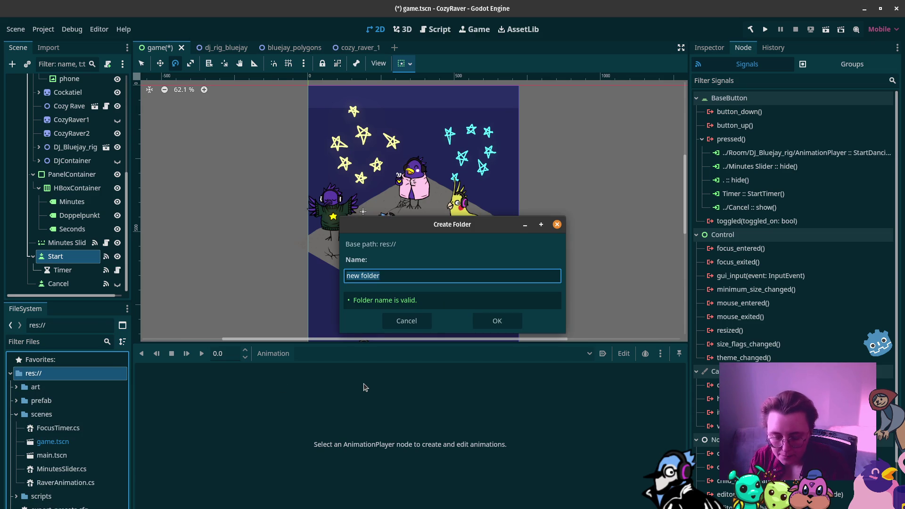
{"action": "type", "text": "resources"}
{"action": "key", "text": "Return"}
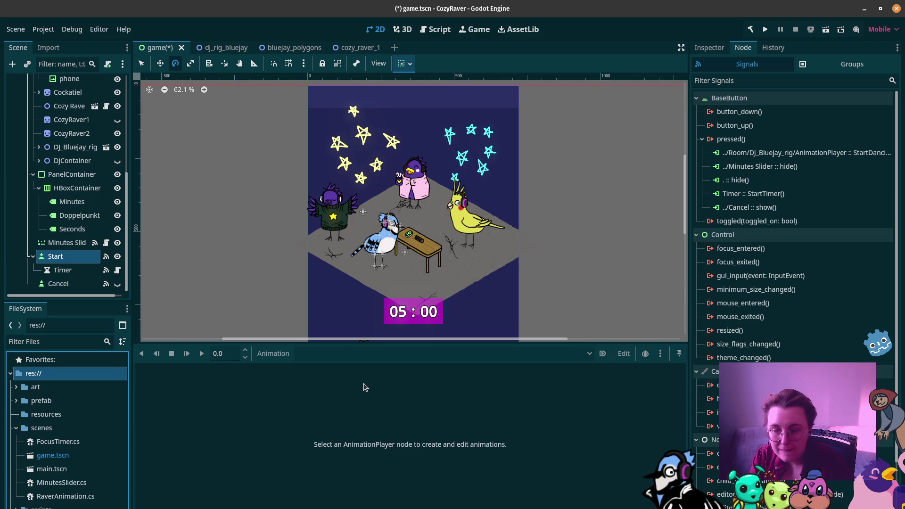
Create the events subfolder inside resources, with the name typed as 'emote'
{"action": "left_click", "coordinate": [47, 414]}
{"action": "right_click", "coordinate": [46, 414]}
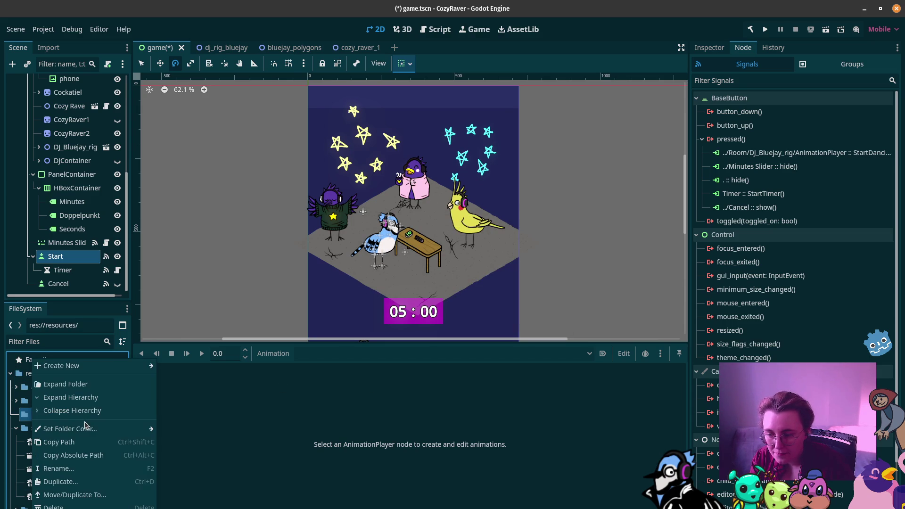
{"action": "mouse_move", "coordinate": [104, 368]}
{"action": "left_click", "coordinate": [195, 366]}
{"action": "type", "text": "emote"}
{"action": "key", "text": "Return"}
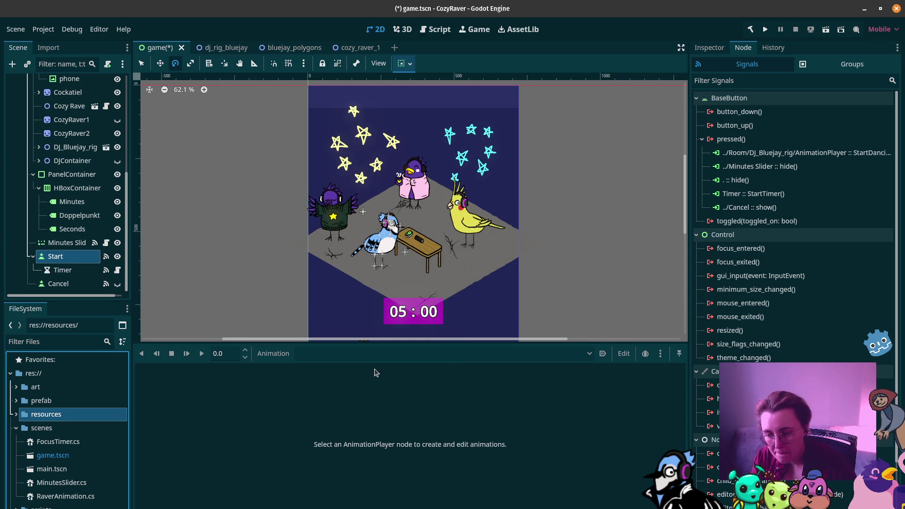
{"action": "left_click", "coordinate": [15, 419]}
{"action": "left_click", "coordinate": [47, 426]}
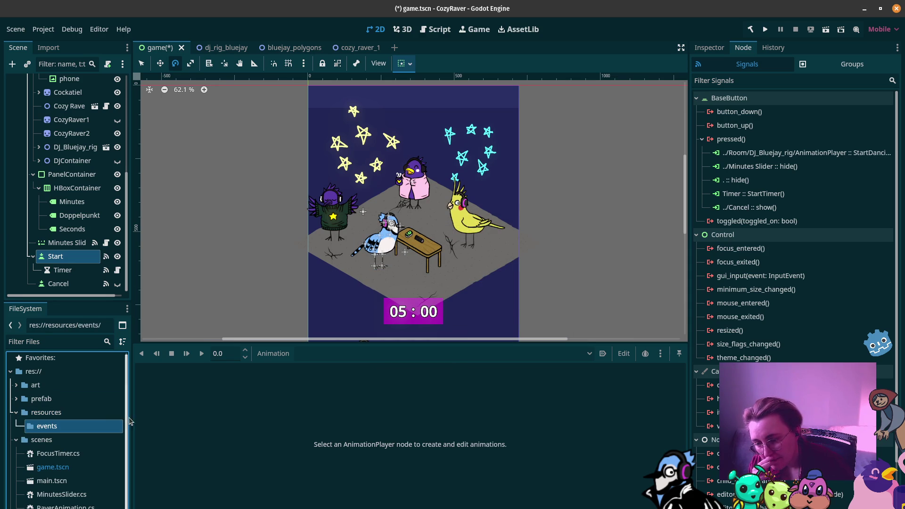
{"action": "right_click", "coordinate": [92, 426]}
Start a new resource in events, search for 'EventRe', then cancel
{"action": "mouse_move", "coordinate": [144, 371]}
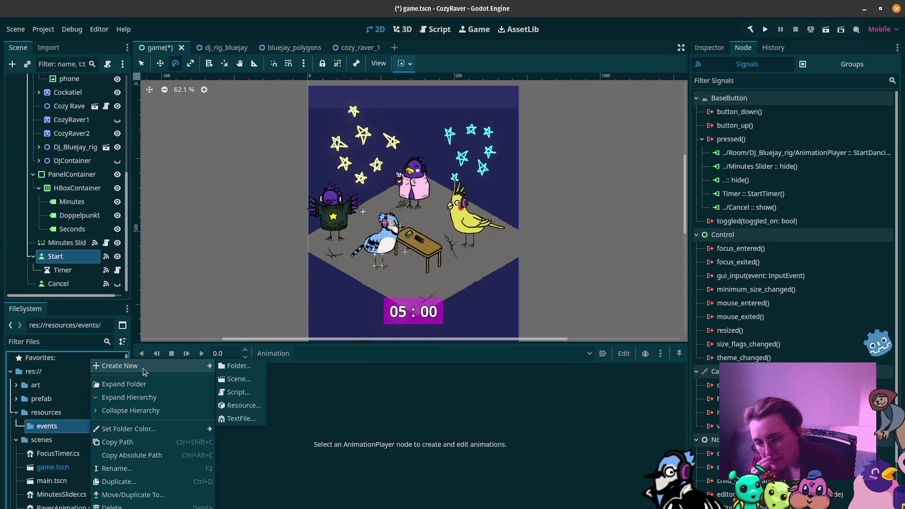
{"action": "left_click", "coordinate": [244, 406]}
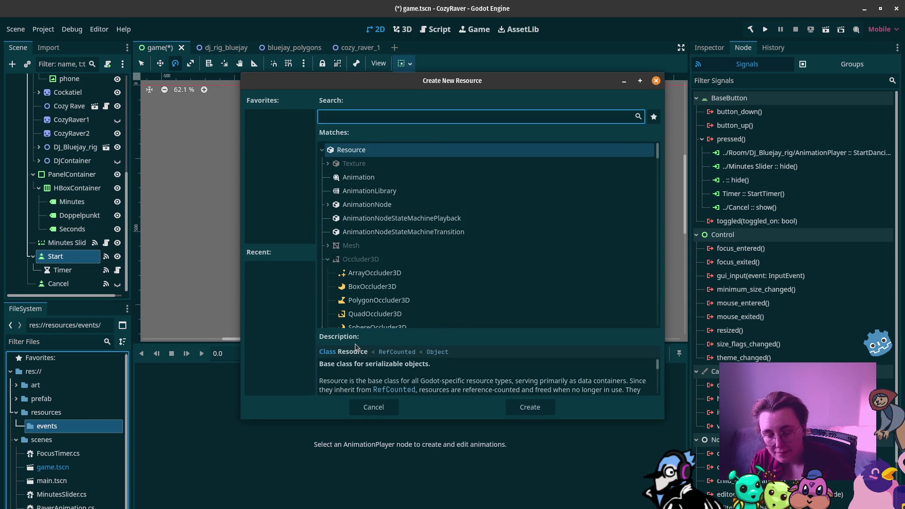
{"action": "type", "text": "Event"}
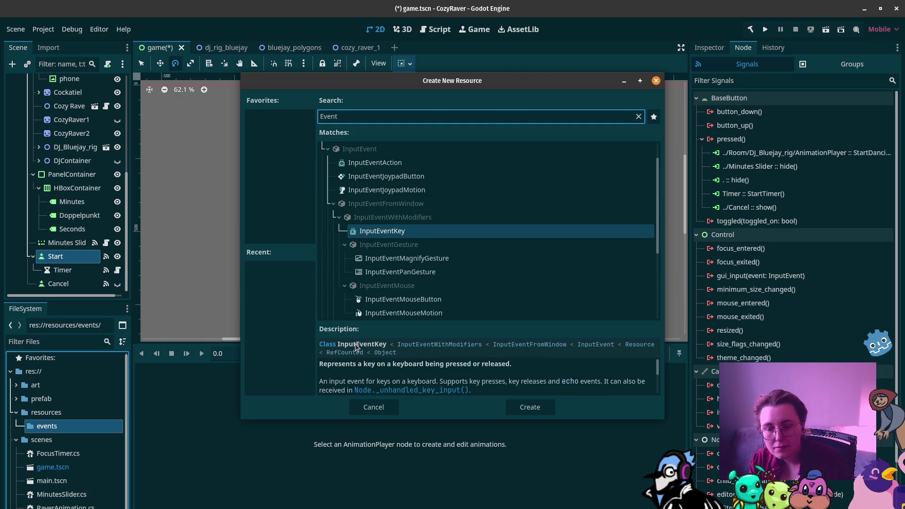
{"action": "type", "text": "Re"}
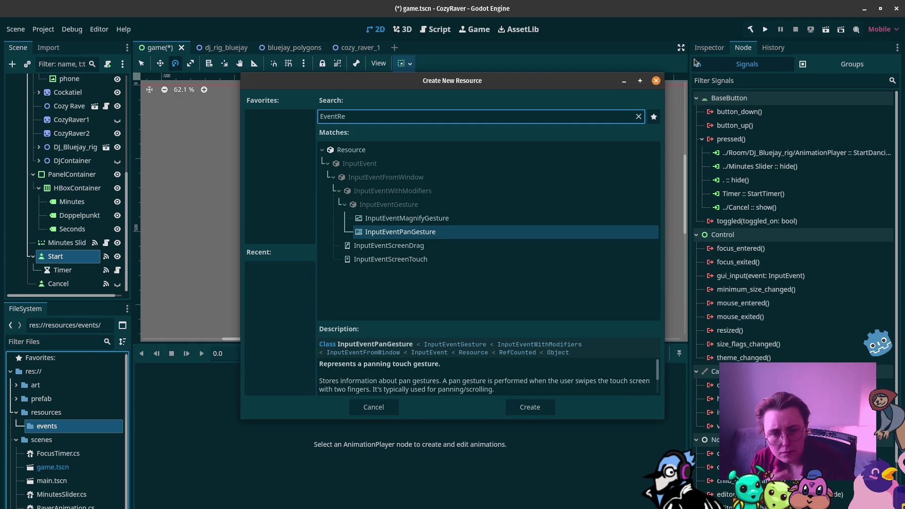
{"action": "left_click", "coordinate": [656, 81]}
Rebuild the C# project and dismiss the resulting build error
{"action": "left_click", "coordinate": [751, 29]}
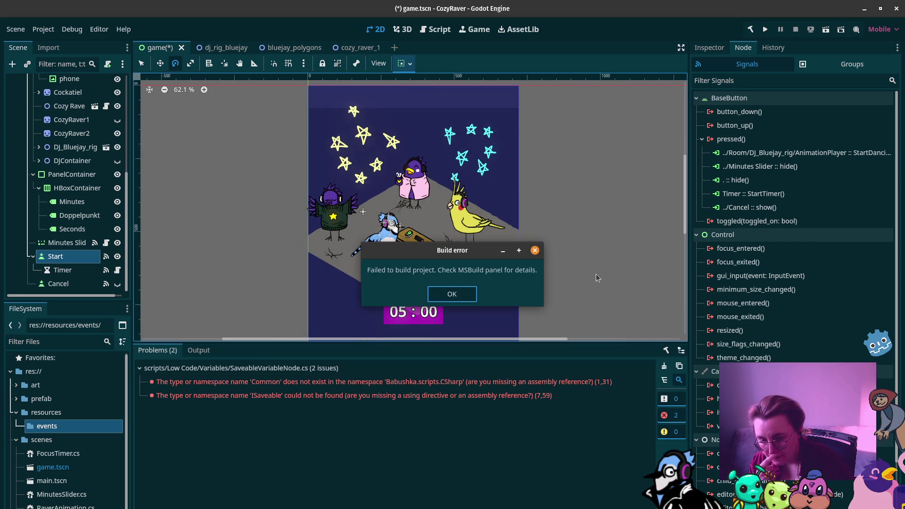
{"action": "left_click", "coordinate": [452, 294]}
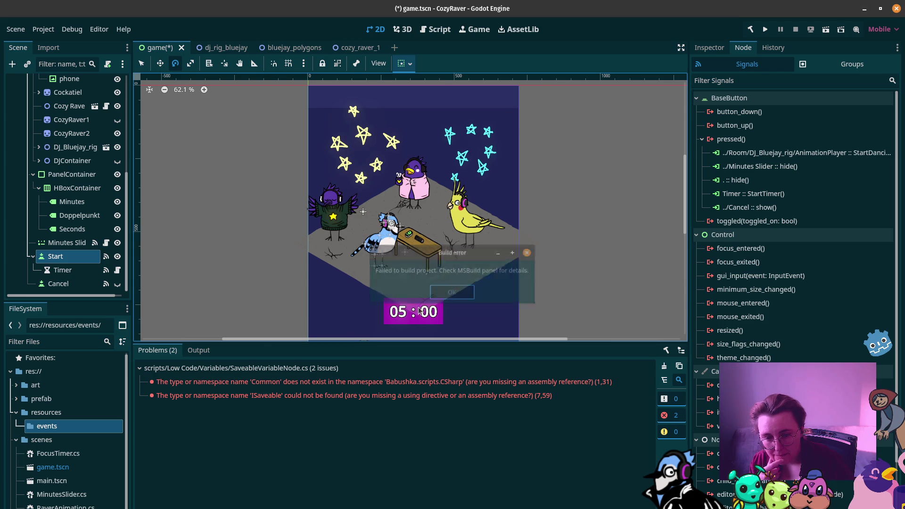
{"action": "left_click", "coordinate": [7, 384]}
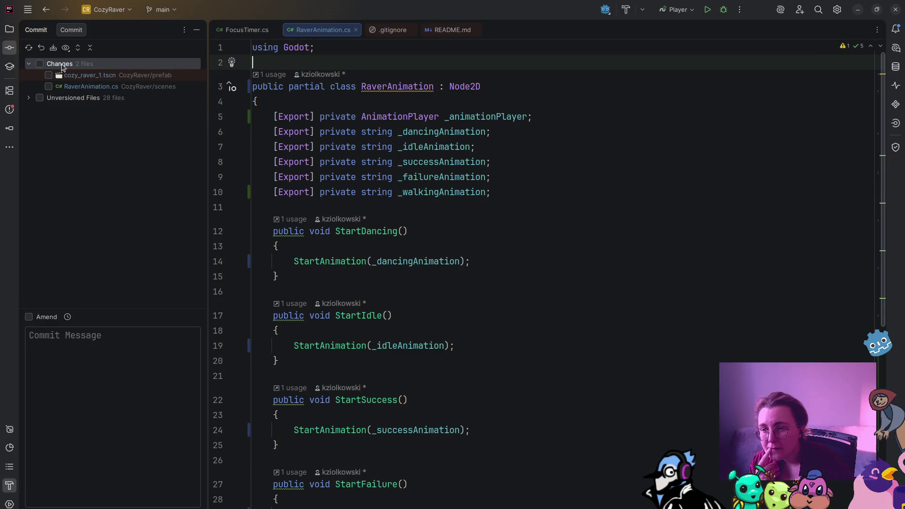
In Rider's Solution tree, expand scripts › Low Code › Variables and open SaveableVariableNode.cs
{"action": "left_click", "coordinate": [9, 29]}
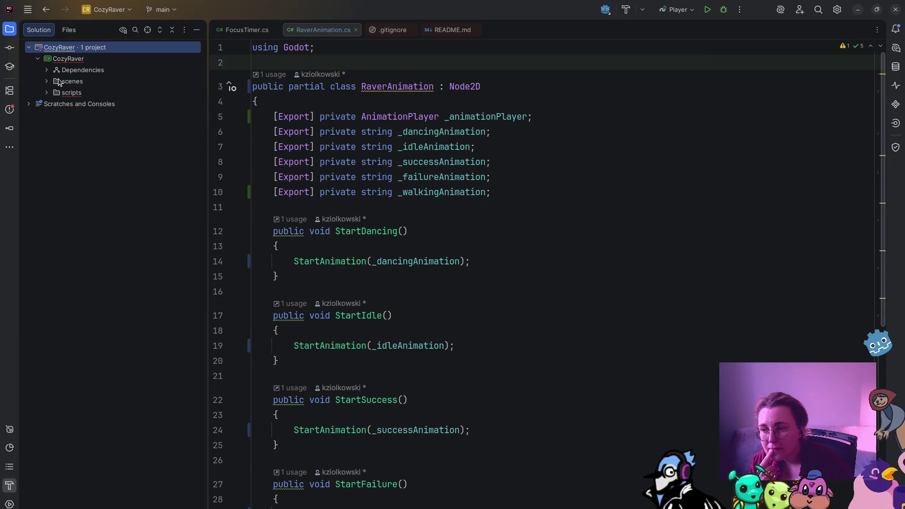
{"action": "left_click", "coordinate": [46, 93]}
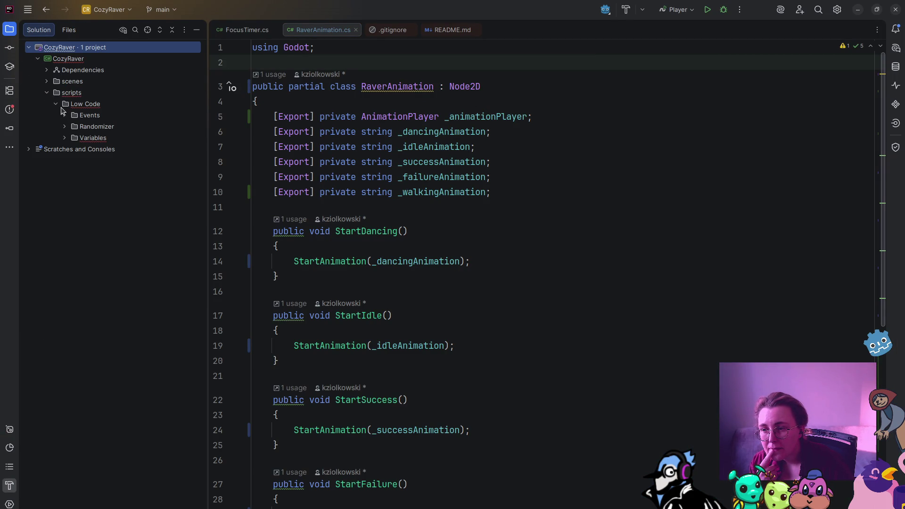
{"action": "left_click", "coordinate": [65, 137]}
{"action": "left_click", "coordinate": [103, 161]}
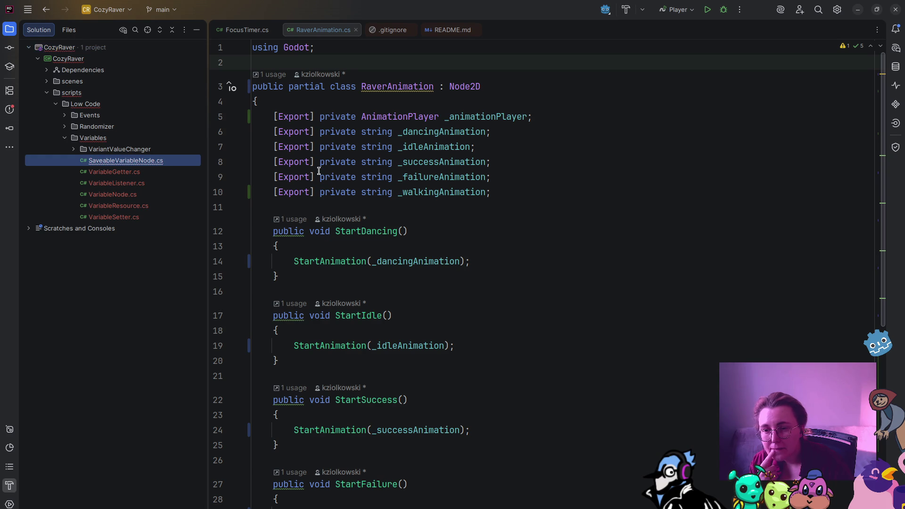
{"action": "double_click", "coordinate": [157, 162]}
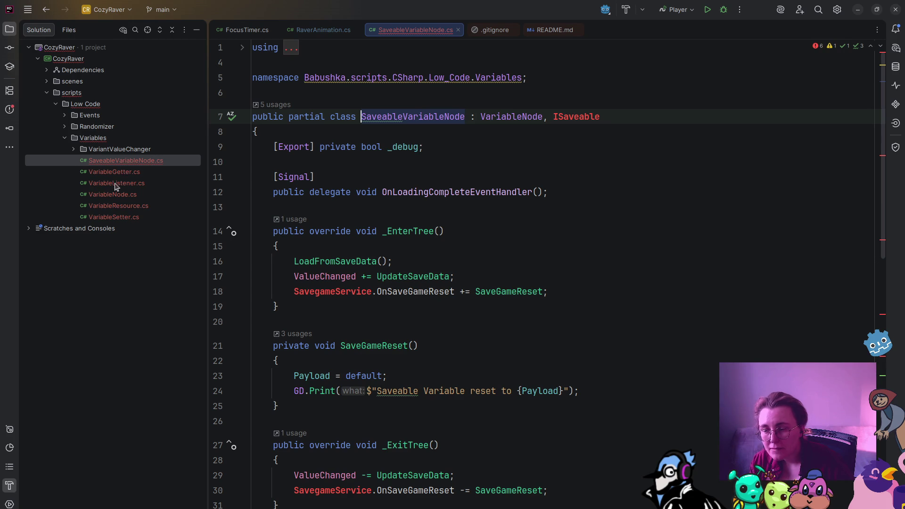
Select all files in the Variables folder, view their actions menu, then dismiss it
{"action": "left_click", "coordinate": [107, 219], "text": "shift"}
{"action": "right_click", "coordinate": [108, 220]}
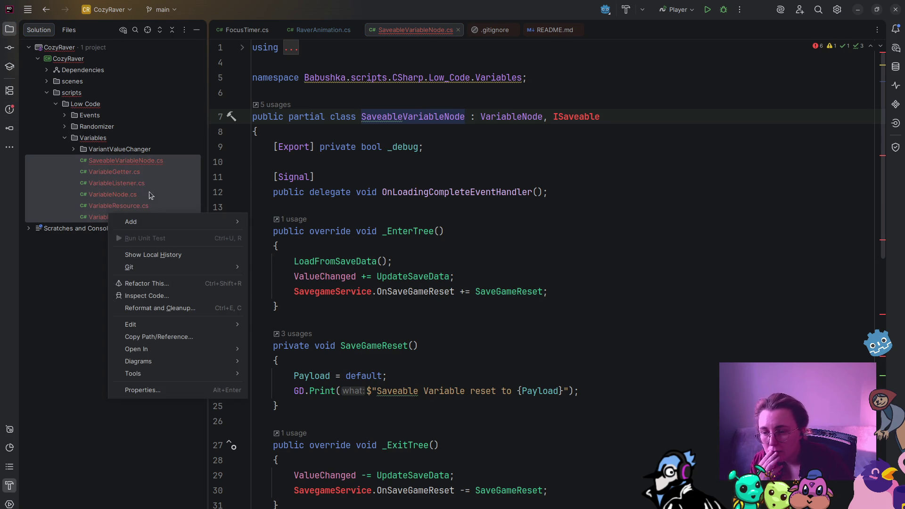
{"action": "mouse_move", "coordinate": [179, 267]}
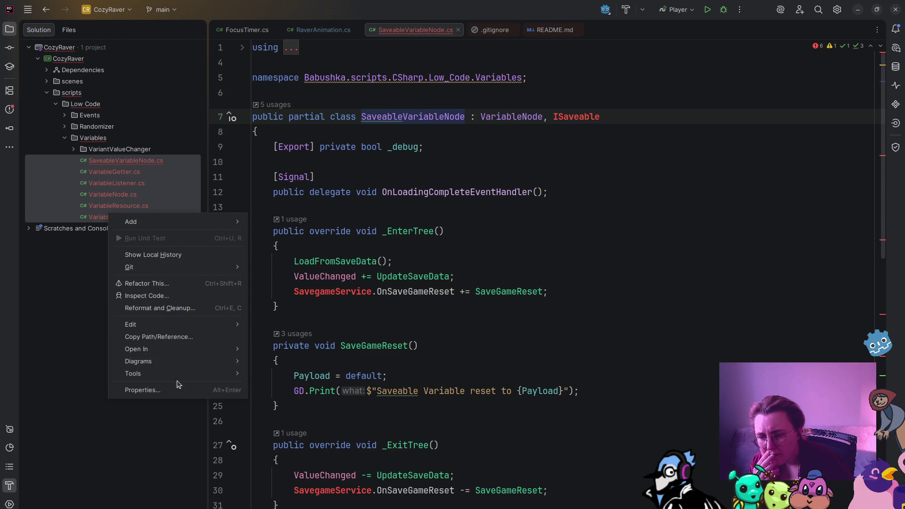
{"action": "left_click", "coordinate": [89, 303]}
Remove the Savegame using line and the ISaveable interface from the class declaration
{"action": "left_click", "coordinate": [285, 47]}
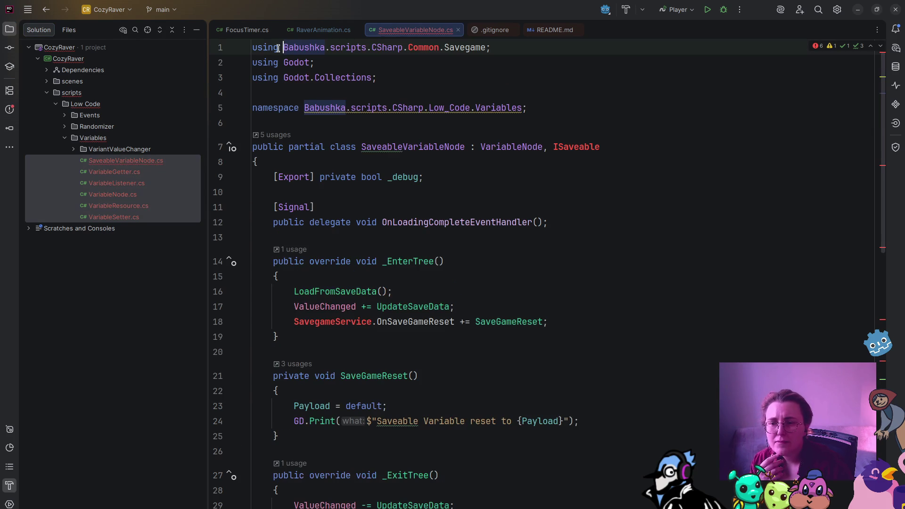
{"action": "left_click_drag", "start_coordinate": [510, 48], "coordinate": [253, 47]}
{"action": "key", "text": "BackSpace"}
{"action": "left_click", "coordinate": [281, 135]}
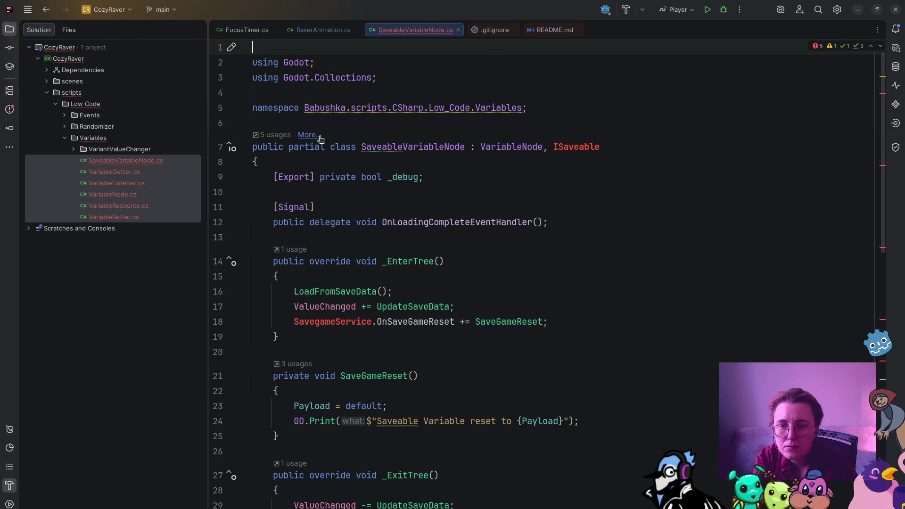
{"action": "double_click", "coordinate": [597, 147]}
{"action": "key", "text": "BackSpace"}
{"action": "key", "text": "BackSpace"}
{"action": "key", "text": "BackSpace"}
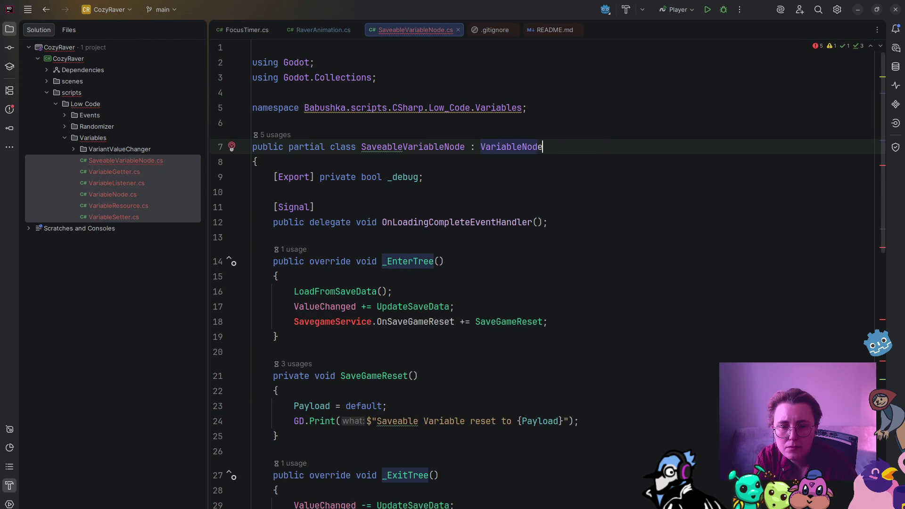
Delete the OnSaveGameReset subscription and its unsubscription in _ExitTree
{"action": "left_click", "coordinate": [549, 322]}
{"action": "key", "text": "shift+Home"}
{"action": "key", "text": "shift+Home"}
{"action": "key", "text": "BackSpace"}
{"action": "key", "text": "BackSpace"}
{"action": "scroll", "coordinate": [398, 309], "scroll_direction": "down", "scroll_amount": 3}
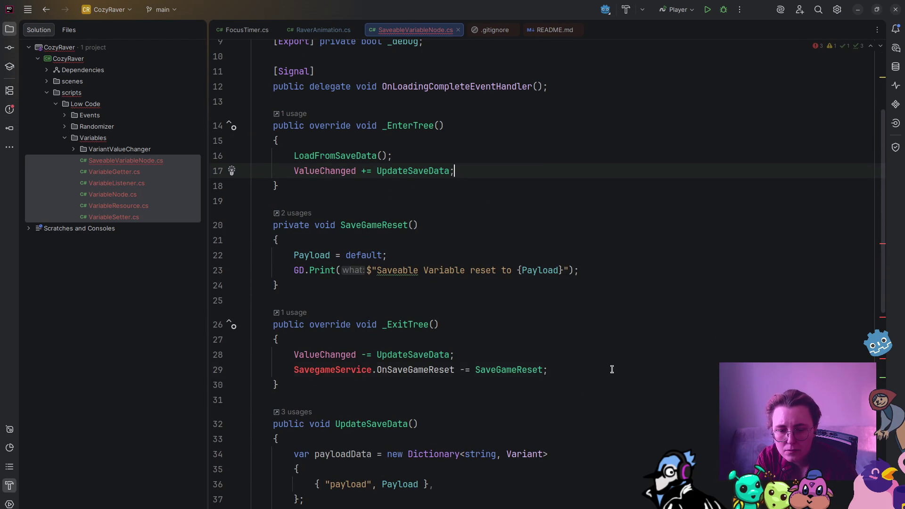
{"action": "left_click_drag", "start_coordinate": [610, 368], "coordinate": [255, 370]}
{"action": "key", "text": "BackSpace"}
{"action": "key", "text": "BackSpace"}
{"action": "scroll", "coordinate": [479, 324], "scroll_direction": "down", "scroll_amount": 3}
{"action": "left_click_drag", "start_coordinate": [582, 396], "coordinate": [218, 402]}
{"action": "key", "text": "BackSpace"}
{"action": "key", "text": "BackSpace"}
{"action": "scroll", "coordinate": [475, 339], "scroll_direction": "down", "scroll_amount": 2}
{"action": "mouse_move", "coordinate": [641, 388]}
{"action": "left_mouse_down"}
{"action": "mouse_move", "coordinate": [247, 376]}
{"action": "mouse_move", "coordinate": [218, 396]}
{"action": "left_mouse_up"}
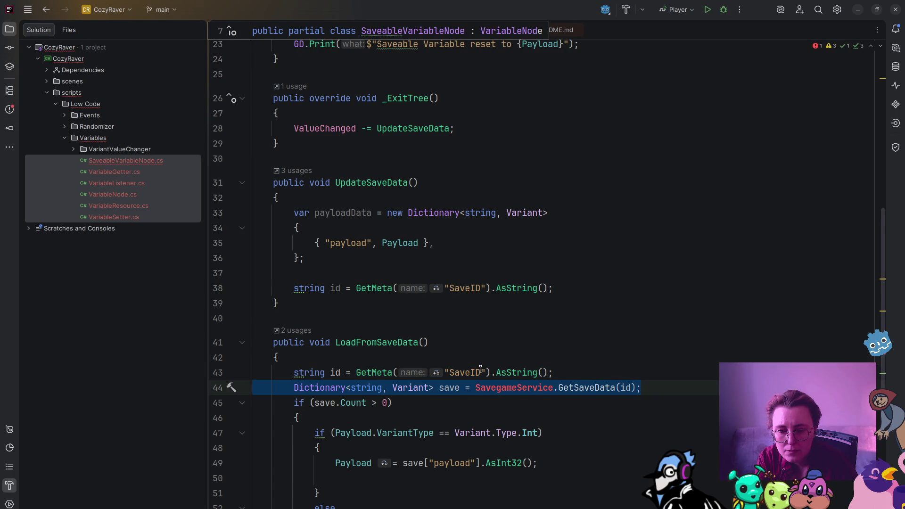
{"action": "scroll", "coordinate": [480, 370], "scroll_direction": "down", "scroll_amount": 1}
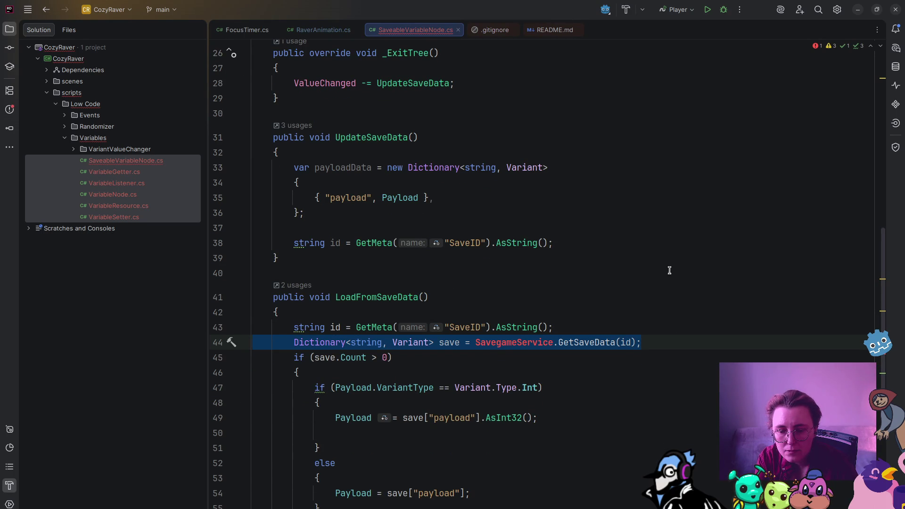
Delete the UpdateSaveData and LoadFromSaveData methods
{"action": "left_click", "coordinate": [390, 357]}
{"action": "mouse_move", "coordinate": [294, 343]}
{"action": "left_mouse_down"}
{"action": "mouse_move", "coordinate": [298, 372]}
{"action": "mouse_move", "coordinate": [395, 387]}
{"action": "mouse_move", "coordinate": [408, 409]}
{"action": "left_mouse_up"}
{"action": "scroll", "coordinate": [330, 378], "scroll_direction": "down", "scroll_amount": 2}
{"action": "scroll", "coordinate": [399, 389], "scroll_direction": "down", "scroll_amount": 2}
{"action": "left_click", "coordinate": [407, 410]}
{"action": "mouse_move", "coordinate": [278, 463]}
{"action": "left_mouse_down"}
{"action": "mouse_move", "coordinate": [222, 313]}
{"action": "mouse_move", "coordinate": [218, 138]}
{"action": "left_mouse_up"}
{"action": "scroll", "coordinate": [276, 424], "scroll_direction": "up", "scroll_amount": 4}
{"action": "key", "text": "BackSpace"}
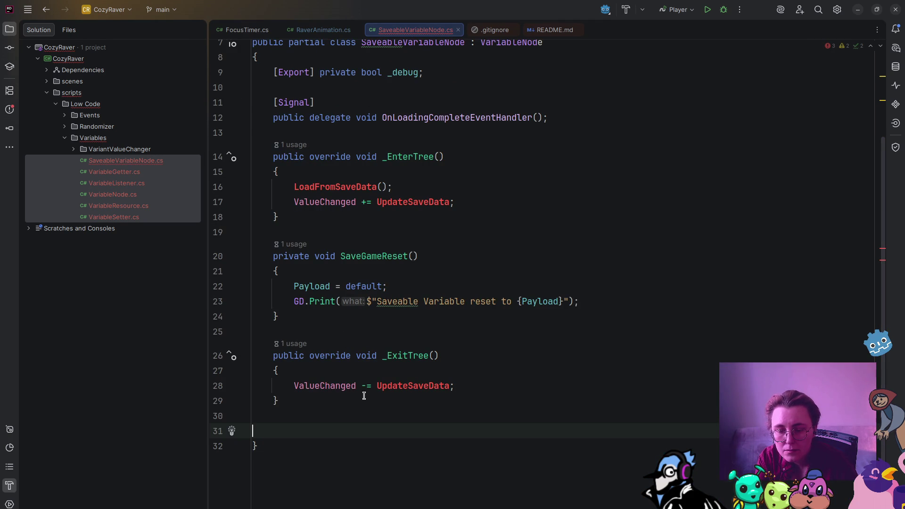
{"action": "left_click", "coordinate": [338, 412]}
{"action": "scroll", "coordinate": [406, 408], "scroll_direction": "up", "scroll_amount": 1}
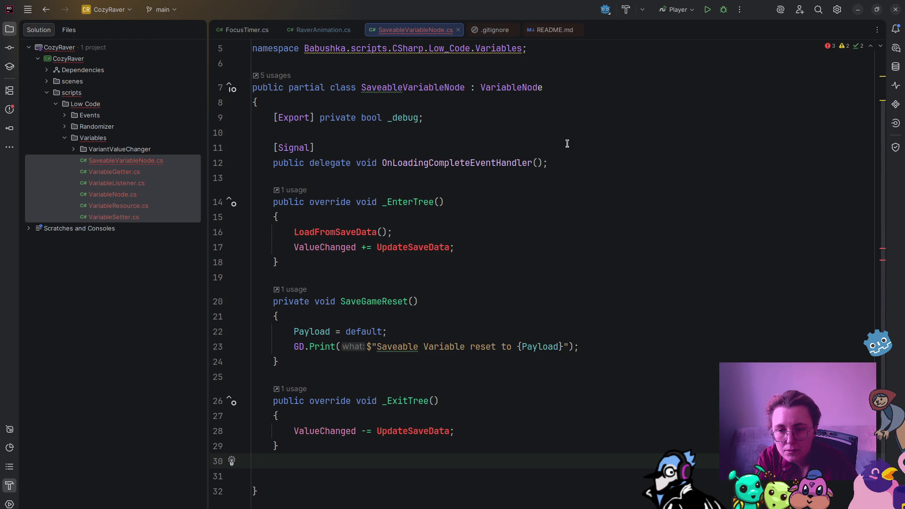
Delete the SaveableVariableNode.cs file from the project
{"action": "left_click", "coordinate": [118, 206]}
{"action": "left_click", "coordinate": [138, 160]}
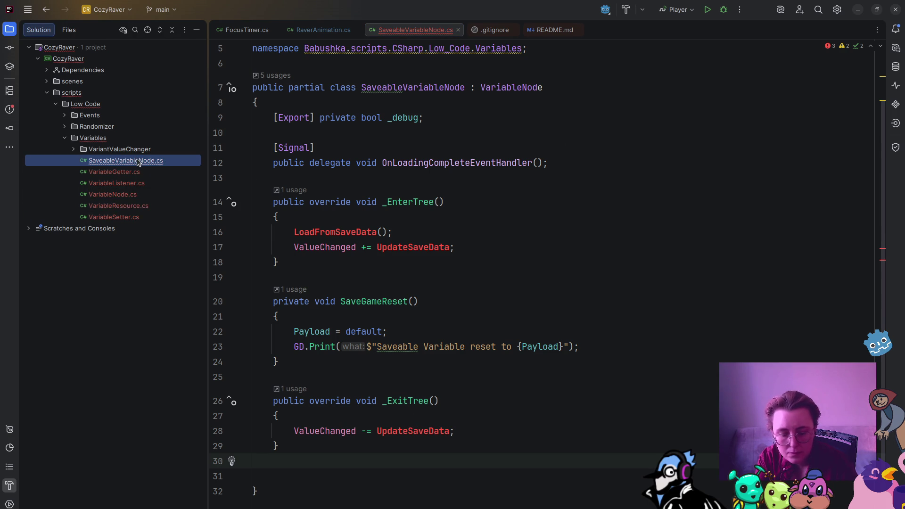
{"action": "key", "text": "Delete"}
{"action": "left_click", "coordinate": [479, 298]}
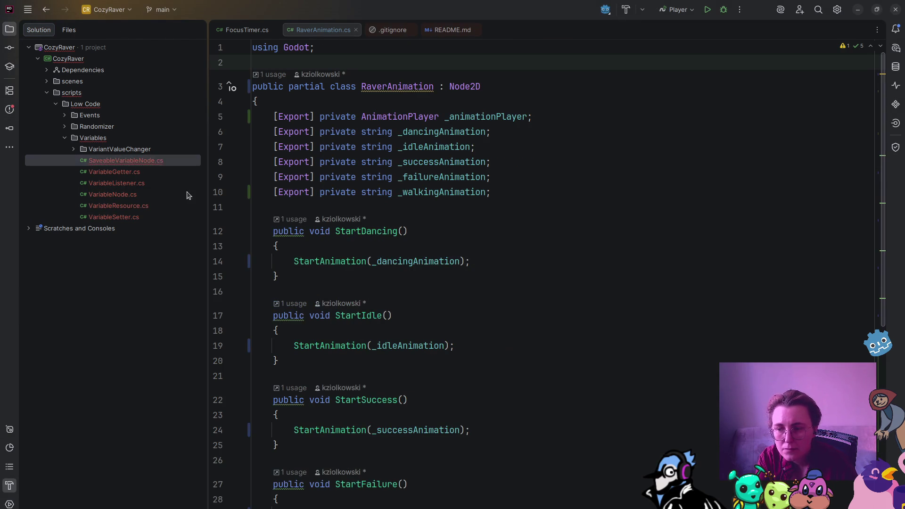
Open EventListener.cs and quick-fix it into the CozyRaver.scripts.Low_Code.Events namespace
{"action": "left_click", "coordinate": [64, 126]}
{"action": "left_click", "coordinate": [65, 127]}
{"action": "left_click", "coordinate": [64, 116]}
{"action": "left_click", "coordinate": [109, 126]}
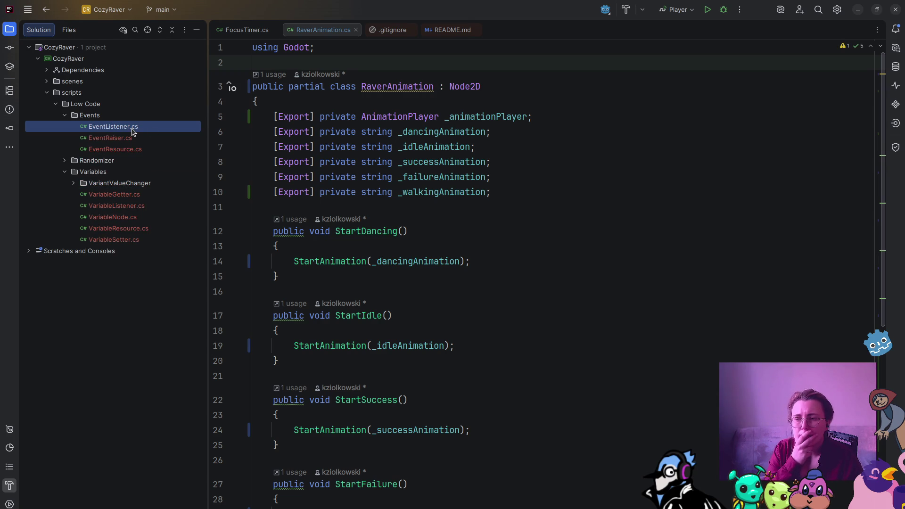
{"action": "double_click", "coordinate": [132, 128]}
{"action": "left_click", "coordinate": [439, 71]}
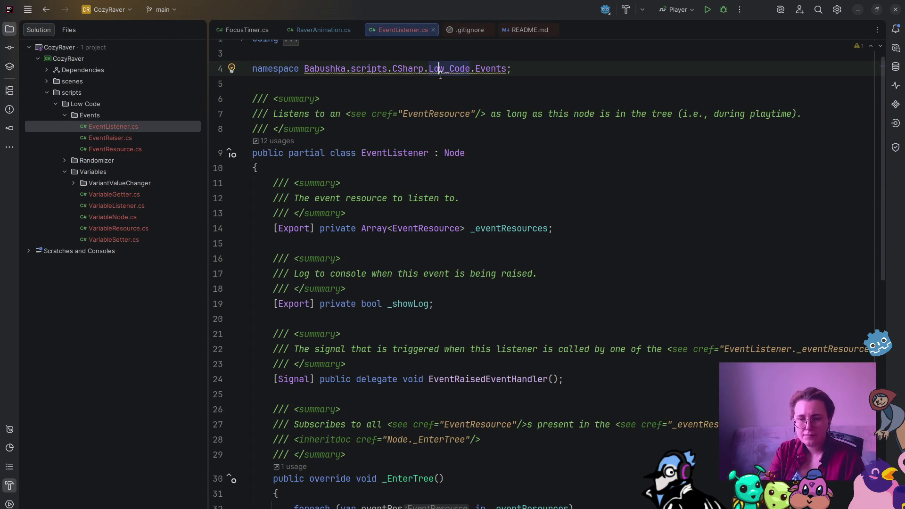
{"action": "key", "text": "alt+Return"}
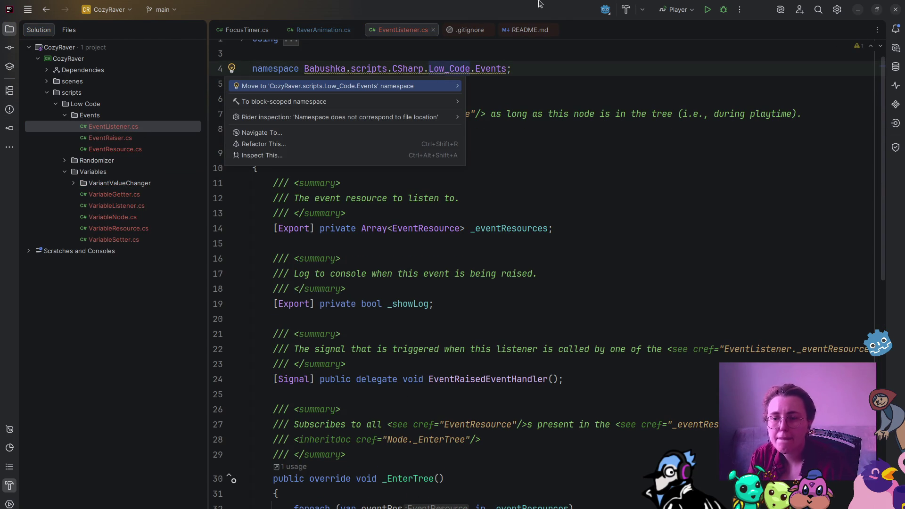
{"action": "mouse_move", "coordinate": [405, 102]}
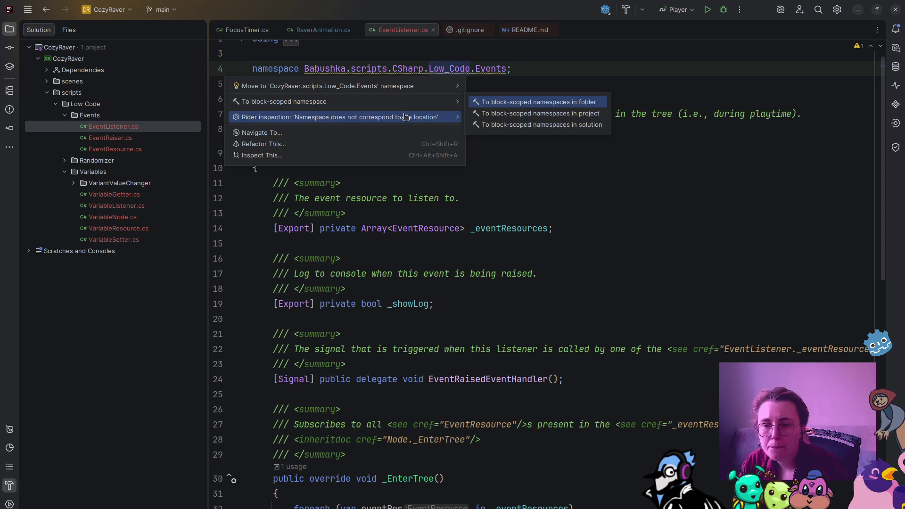
{"action": "left_click", "coordinate": [411, 87]}
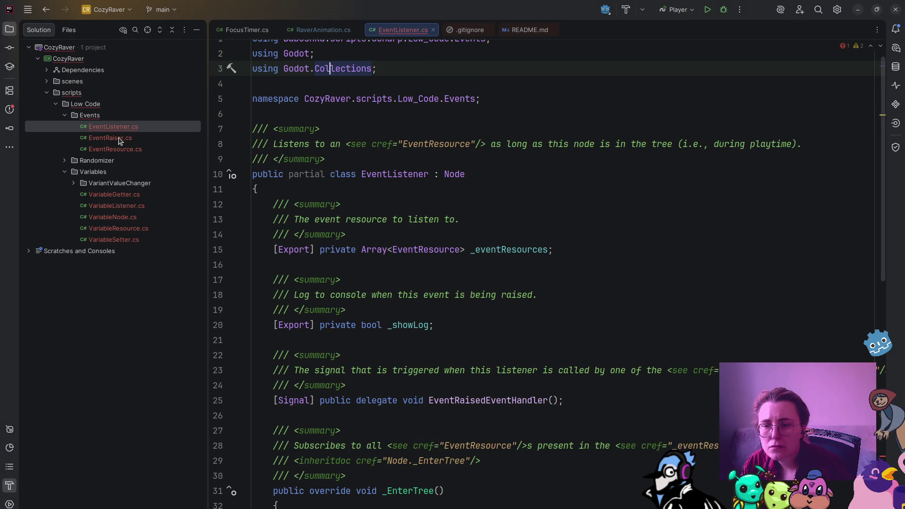
Strip the Babushka and EventListener qualifiers from line 59's EmitSignal, leaving SignalName.EventRaised
{"action": "scroll", "coordinate": [353, 133], "scroll_direction": "up", "scroll_amount": 1}
{"action": "left_click", "coordinate": [116, 140]}
{"action": "right_click", "coordinate": [116, 128]}
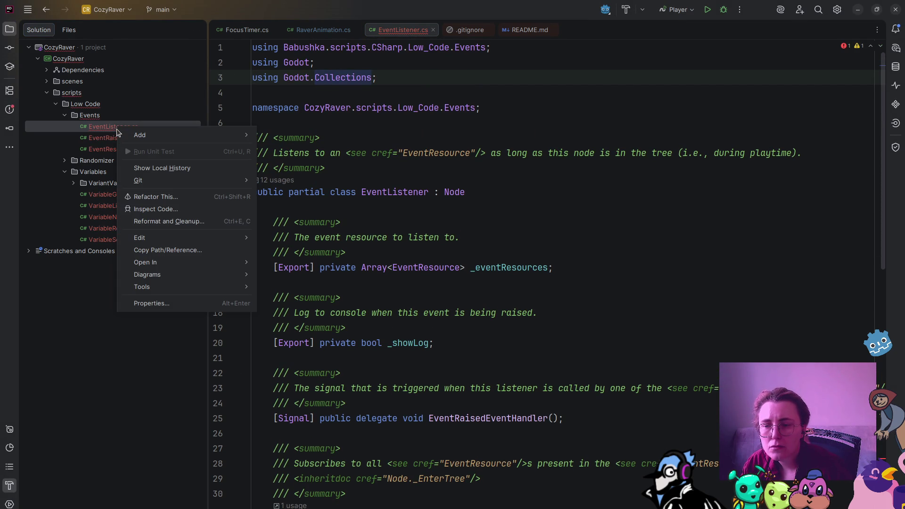
{"action": "left_click", "coordinate": [564, 123]}
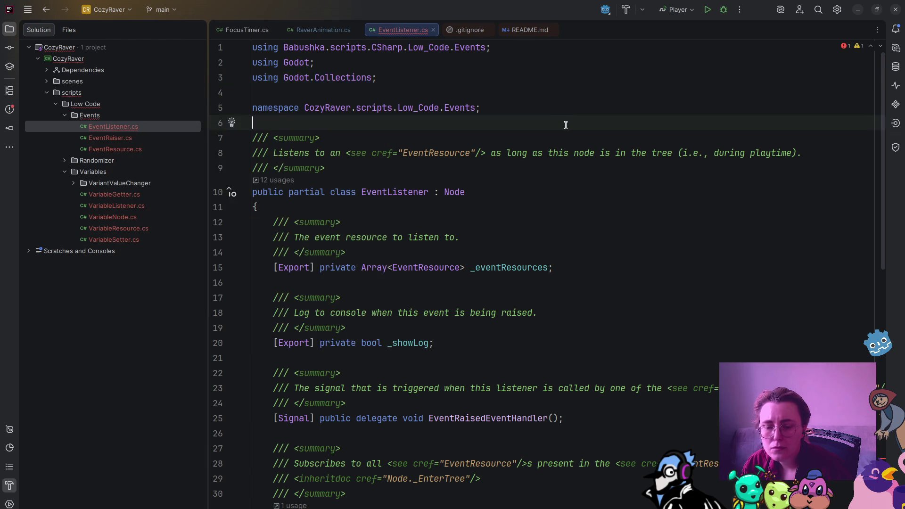
{"action": "scroll", "coordinate": [566, 125], "scroll_direction": "down", "scroll_amount": 6}
{"action": "scroll", "coordinate": [565, 126], "scroll_direction": "down", "scroll_amount": 6}
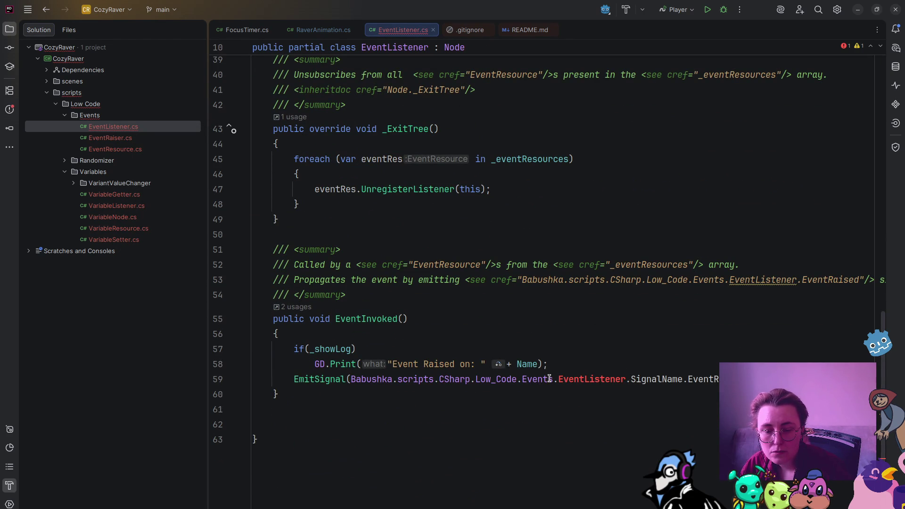
{"action": "mouse_move", "coordinate": [560, 382]}
{"action": "left_click_drag", "start_coordinate": [560, 381], "coordinate": [353, 378]}
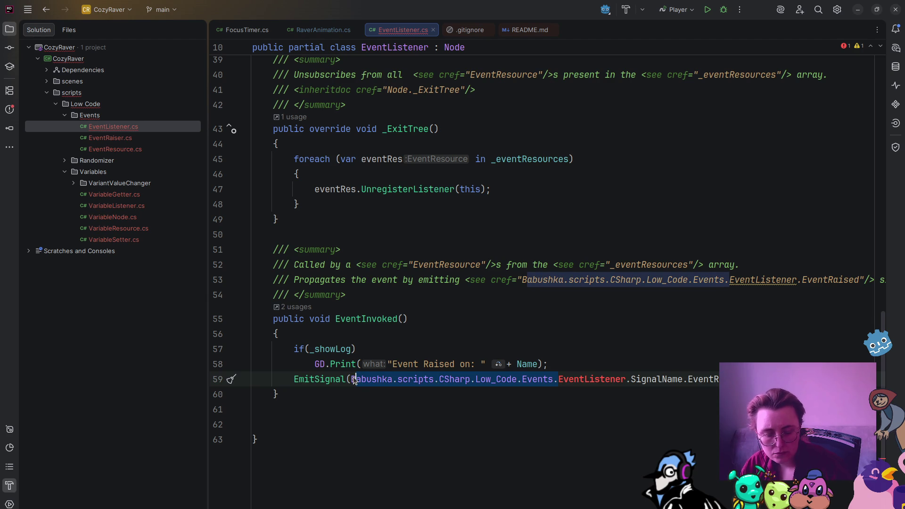
{"action": "key", "text": "BackSpace"}
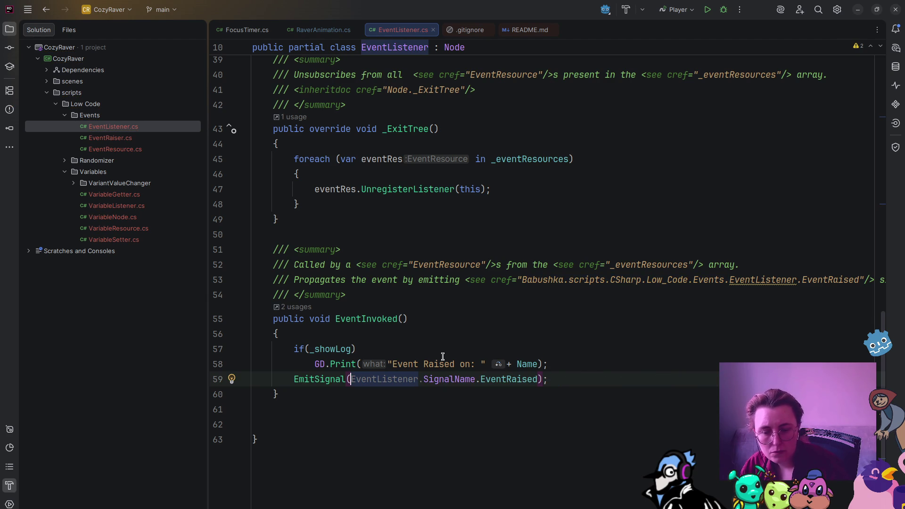
{"action": "left_click_drag", "start_coordinate": [423, 379], "coordinate": [355, 379]}
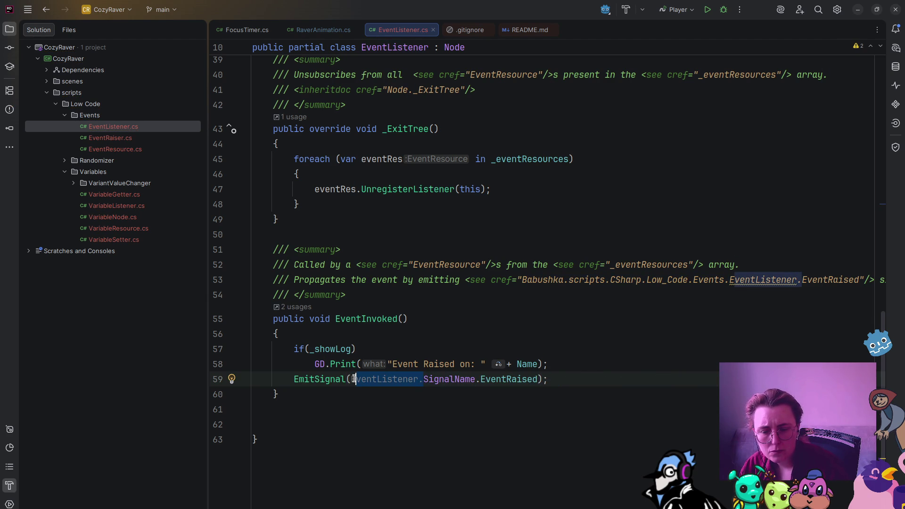
{"action": "key", "text": "BackSpace"}
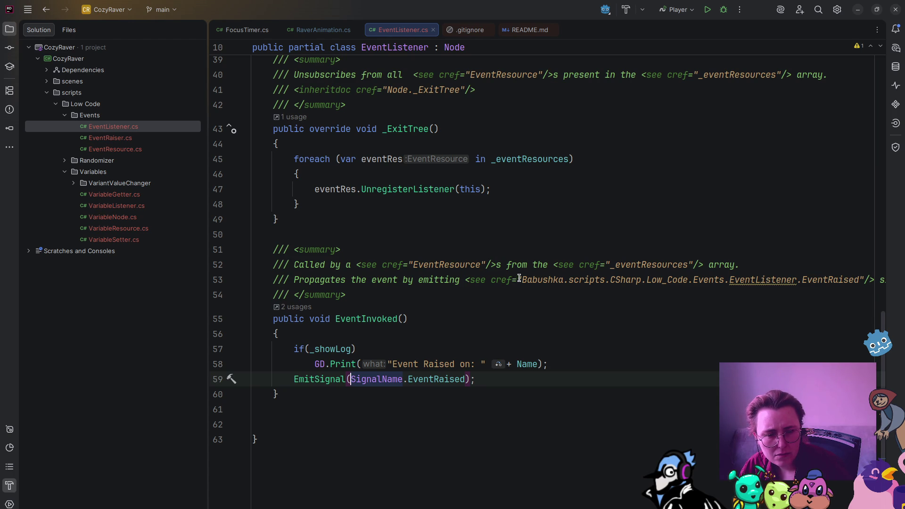
Shorten line 53's doc cref to EventRaised and open EventRaiser.cs
{"action": "mouse_move", "coordinate": [515, 280]}
{"action": "left_mouse_down"}
{"action": "mouse_move", "coordinate": [797, 280]}
{"action": "mouse_move", "coordinate": [522, 280]}
{"action": "left_mouse_up"}
{"action": "left_click", "coordinate": [796, 281]}
{"action": "key", "text": "BackSpace"}
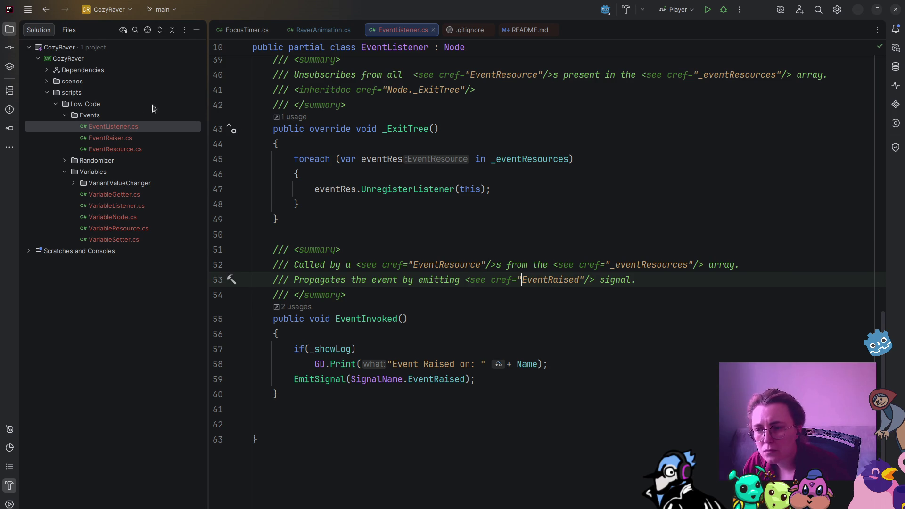
{"action": "double_click", "coordinate": [110, 138]}
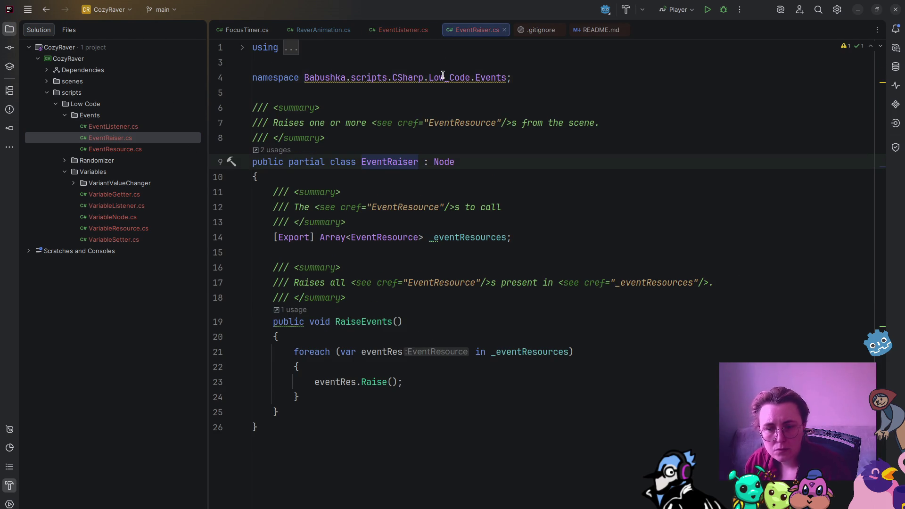
Move EventRaiser and EventResource into the CozyRaver Events namespace with the namespace quick-fix
{"action": "left_click", "coordinate": [443, 75]}
{"action": "key", "text": "alt+Return"}
{"action": "key", "text": "Return"}
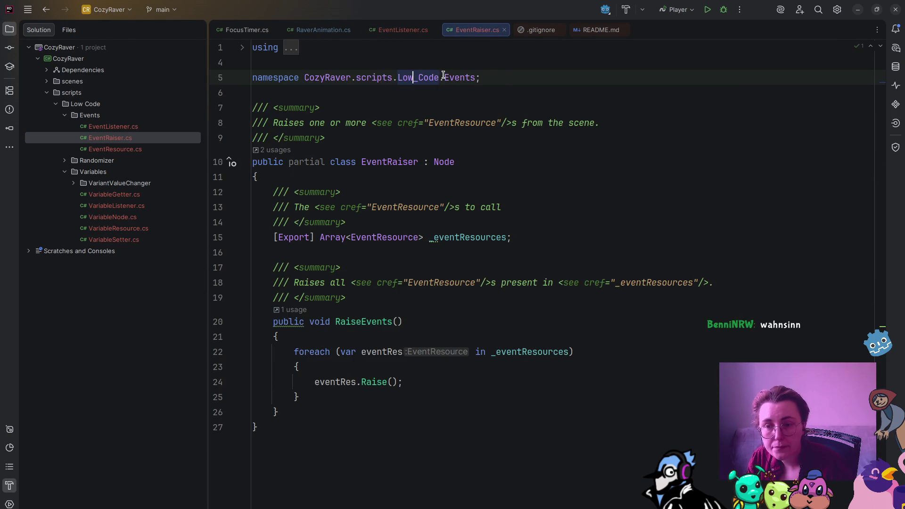
{"action": "double_click", "coordinate": [137, 149]}
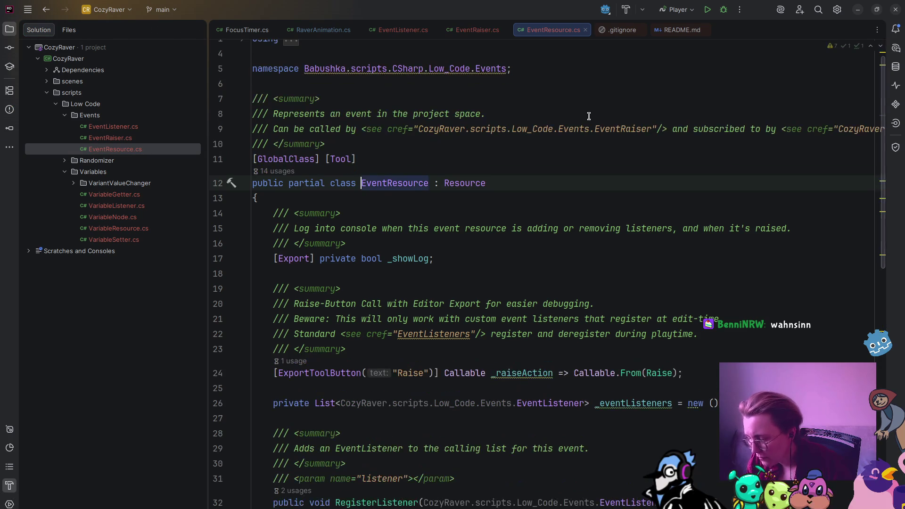
{"action": "left_click", "coordinate": [484, 69]}
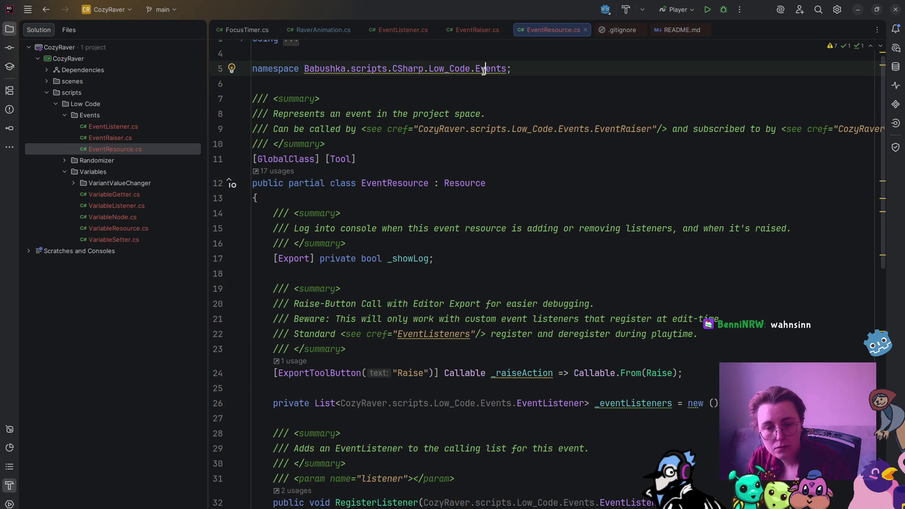
{"action": "key", "text": "alt+Return"}
{"action": "key", "text": "Return"}
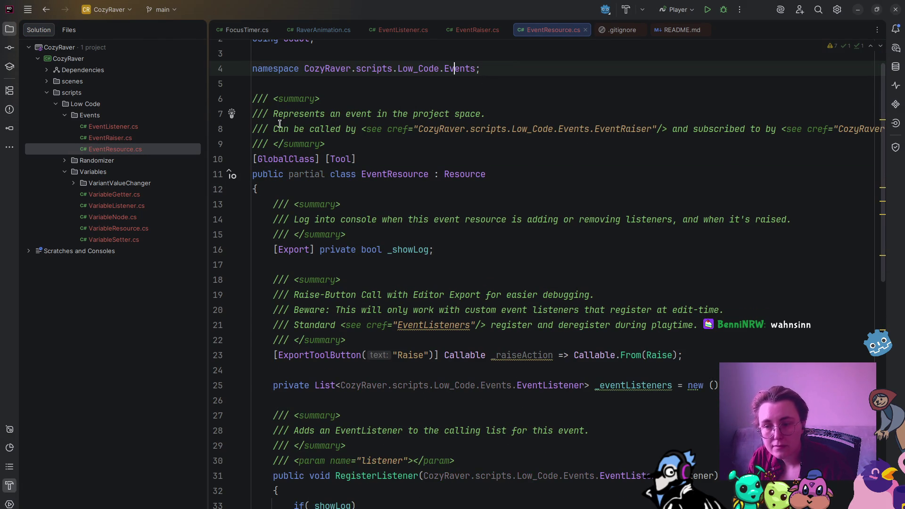
Move VariantRandomizer into the CozyRaver Randomizer namespace with the namespace quick-fix
{"action": "left_click", "coordinate": [71, 162]}
{"action": "left_click", "coordinate": [65, 161]}
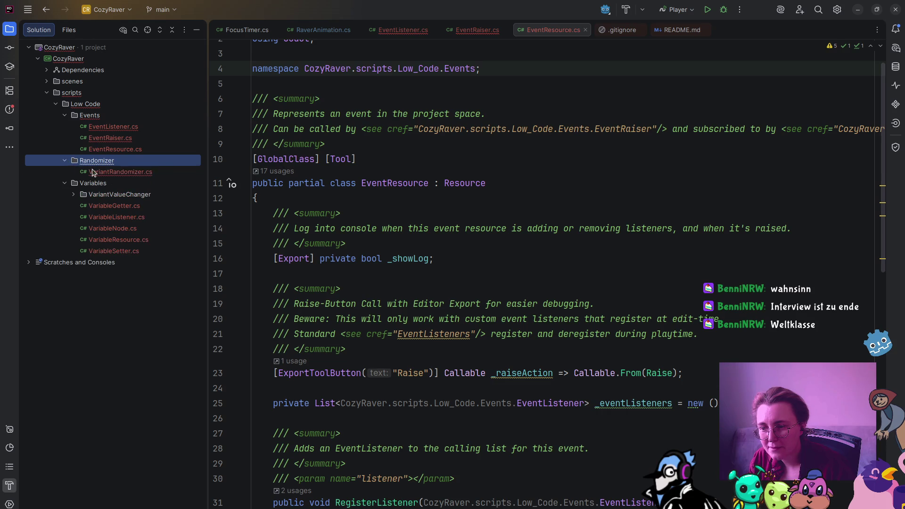
{"action": "double_click", "coordinate": [120, 172]}
{"action": "left_click", "coordinate": [376, 85]}
{"action": "key", "text": "alt+Return"}
{"action": "key", "text": "Return"}
{"action": "scroll", "coordinate": [270, 196], "scroll_direction": "down", "scroll_amount": 3}
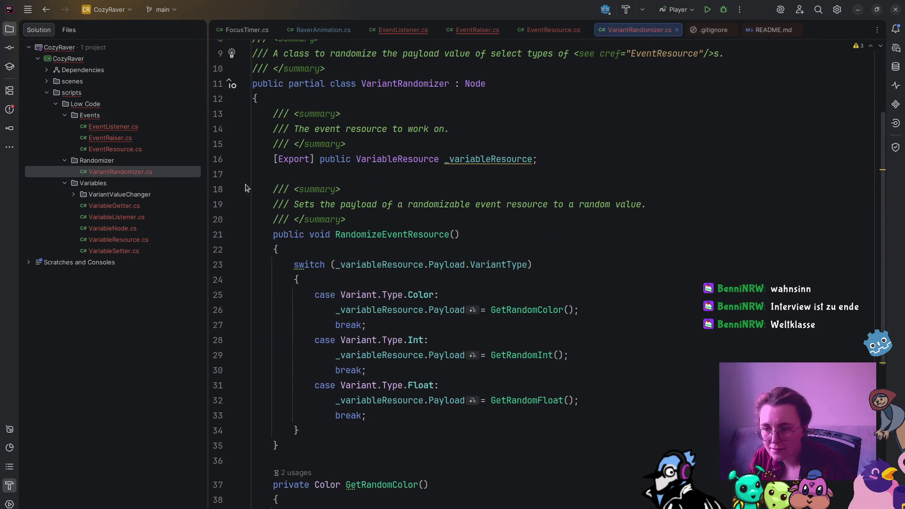
Delete the stale Babushka using line and leftover blank line from EventRaiser.cs
{"action": "key", "text": "ctrl+alt+Left"}
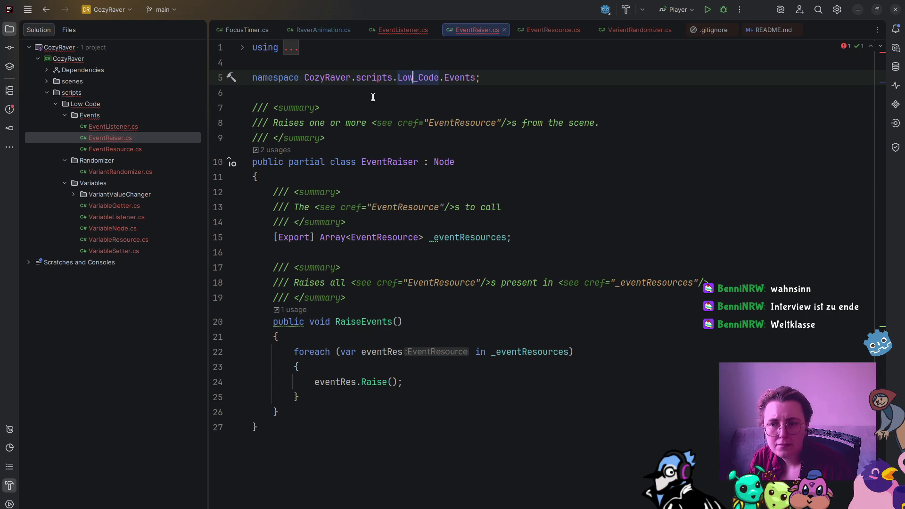
{"action": "left_click", "coordinate": [243, 48]}
{"action": "left_click_drag", "start_coordinate": [491, 47], "coordinate": [252, 47]}
{"action": "key", "text": "BackSpace"}
{"action": "key", "text": "Down"}
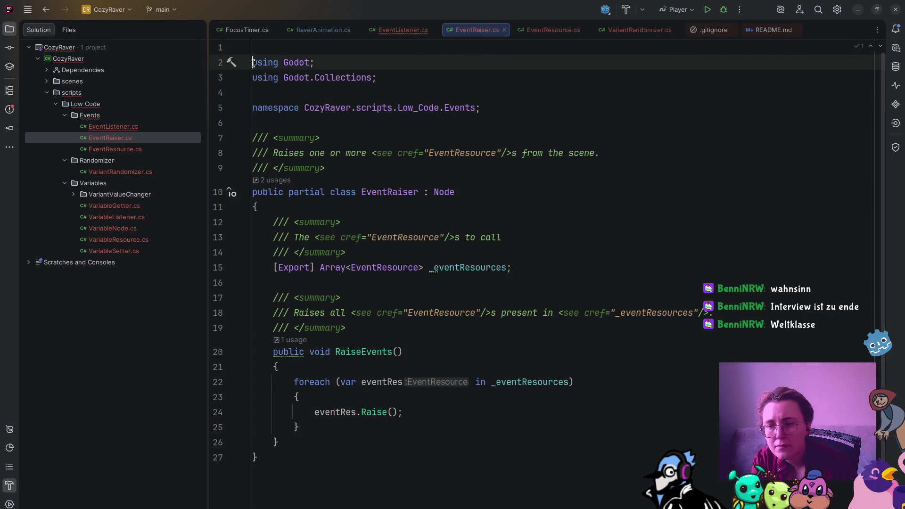
{"action": "key", "text": "BackSpace"}
Delete the stale Babushka using line and leftover blank line from EventListener.cs
{"action": "double_click", "coordinate": [113, 126]}
{"action": "scroll", "coordinate": [322, 60], "scroll_direction": "up", "scroll_amount": 10}
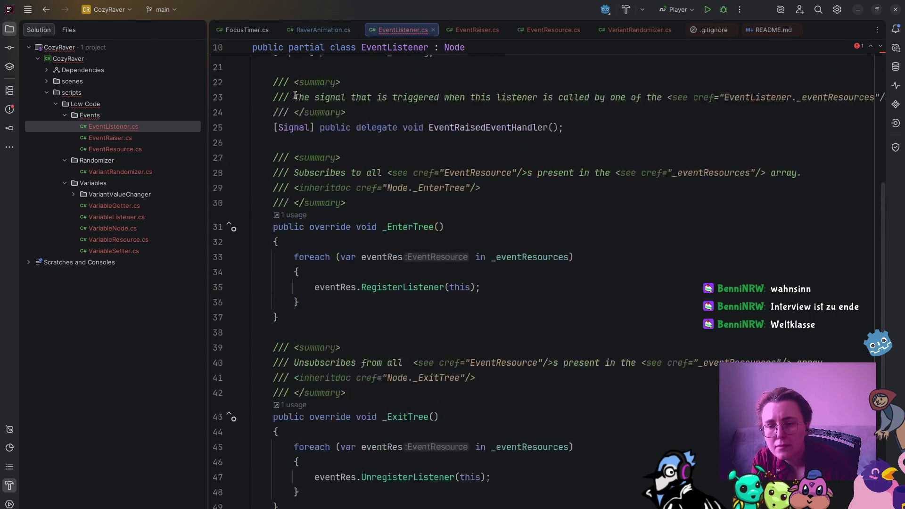
{"action": "left_click", "coordinate": [492, 48]}
{"action": "left_click_drag", "start_coordinate": [492, 48], "coordinate": [253, 47]}
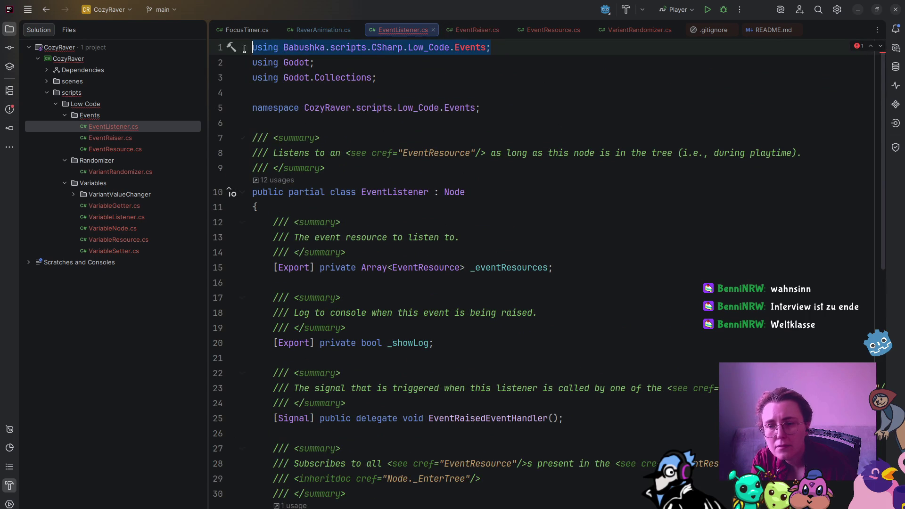
{"action": "key", "text": "BackSpace"}
{"action": "key", "text": "Delete"}
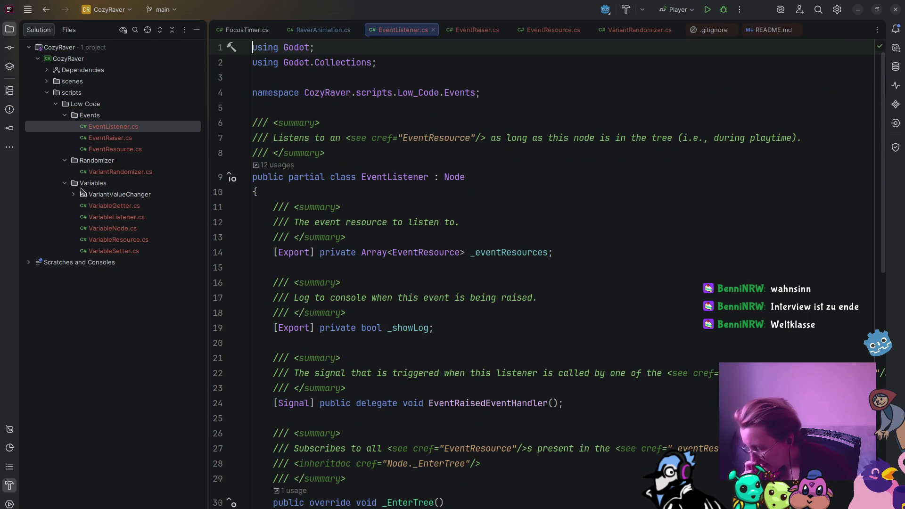
{"action": "double_click", "coordinate": [130, 206]}
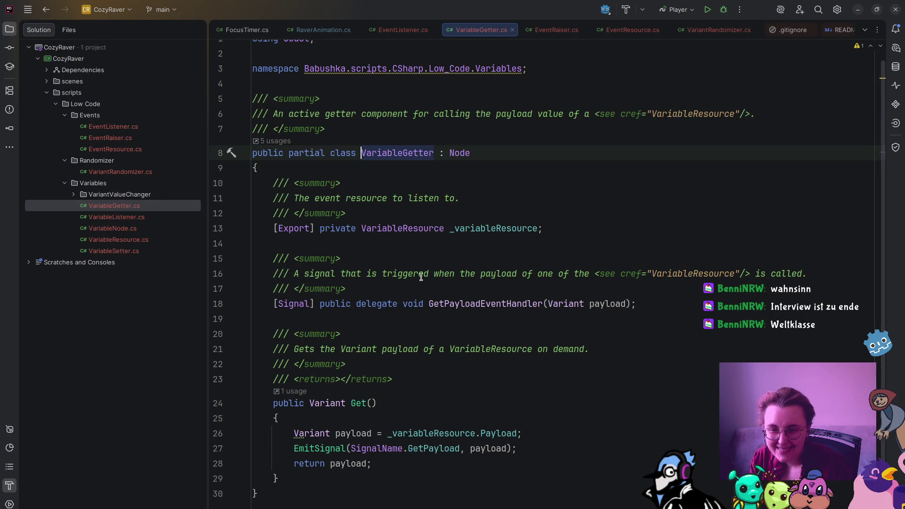
Move VariableGetter and VariableListener into the CozyRaver Variables namespace
{"action": "scroll", "coordinate": [420, 236], "scroll_direction": "down", "scroll_amount": 1}
{"action": "scroll", "coordinate": [406, 208], "scroll_direction": "up", "scroll_amount": 2}
{"action": "left_click", "coordinate": [401, 78]}
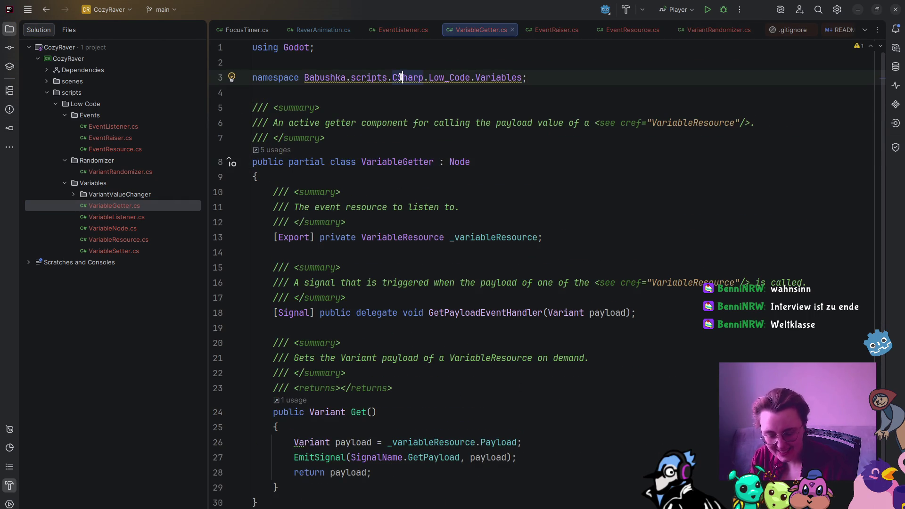
{"action": "key", "text": "alt+Return"}
{"action": "key", "text": "Return"}
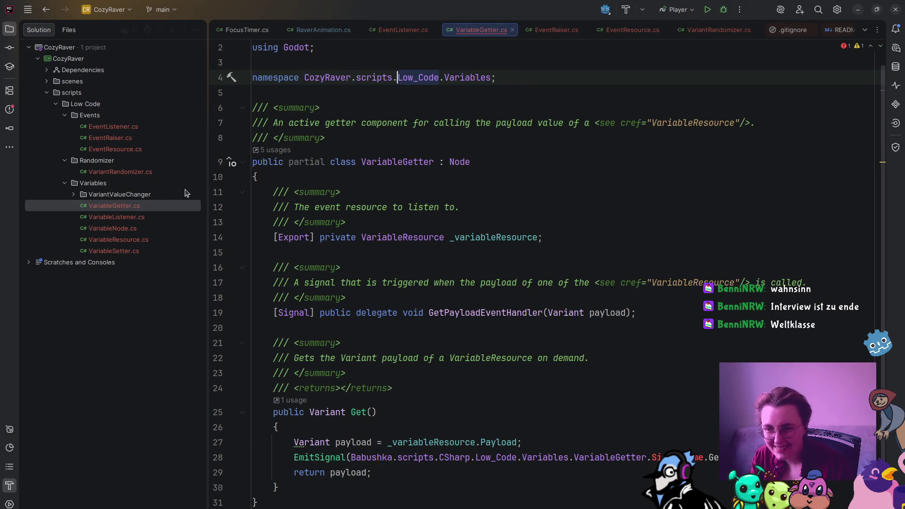
{"action": "left_click", "coordinate": [139, 220]}
{"action": "double_click", "coordinate": [139, 224]}
{"action": "left_click", "coordinate": [432, 70]}
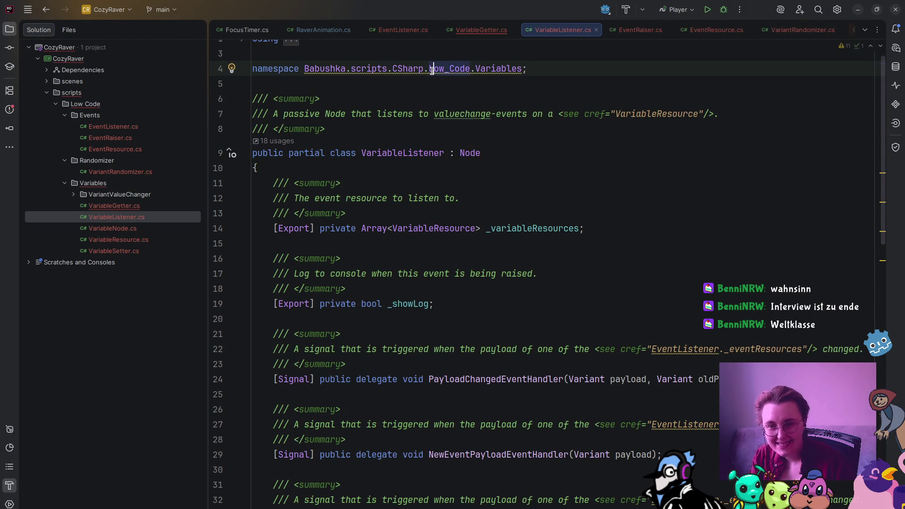
{"action": "key", "text": "alt+Return"}
{"action": "key", "text": "Return"}
Move VariableNode and VariableResource into the CozyRaver Variables namespace, keeping file-scoped namespaces
{"action": "left_click", "coordinate": [126, 230]}
{"action": "double_click", "coordinate": [125, 231]}
{"action": "left_click", "coordinate": [393, 69]}
{"action": "key", "text": "alt+Return"}
{"action": "key", "text": "Return"}
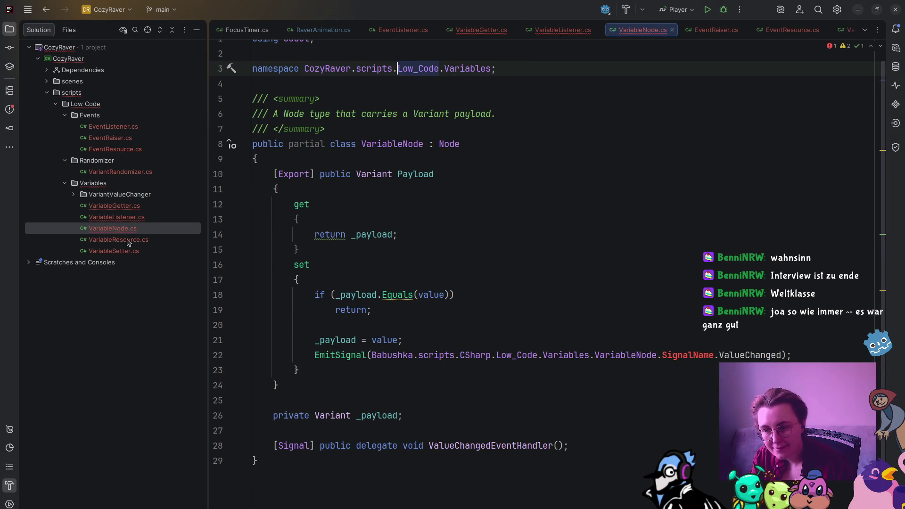
{"action": "double_click", "coordinate": [125, 239]}
{"action": "left_click", "coordinate": [357, 76]}
{"action": "left_click", "coordinate": [363, 71]}
{"action": "key", "text": "alt+Return"}
{"action": "key", "text": "Return"}
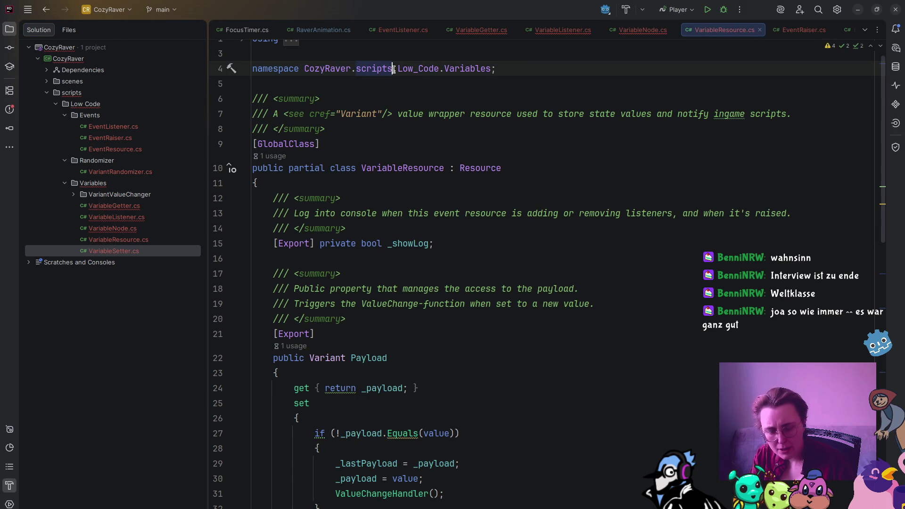
{"action": "key", "text": "alt+Return"}
{"action": "key", "text": "Return"}
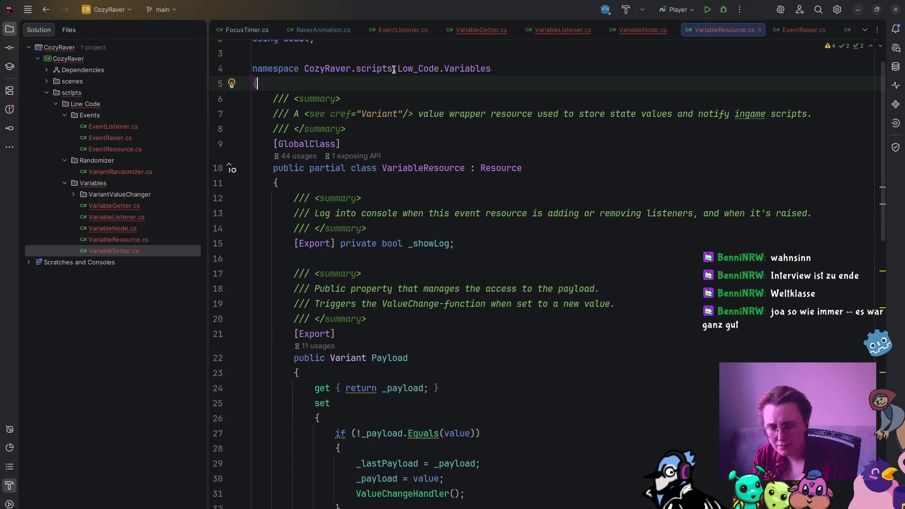
{"action": "key", "text": "ctrl+z"}
{"action": "left_click", "coordinate": [394, 69]}
Move VariableSetter into the CozyRaver Variables namespace
{"action": "double_click", "coordinate": [129, 247]}
{"action": "key", "text": "alt+Return"}
{"action": "key", "text": "Return"}
{"action": "left_click", "coordinate": [118, 205]}
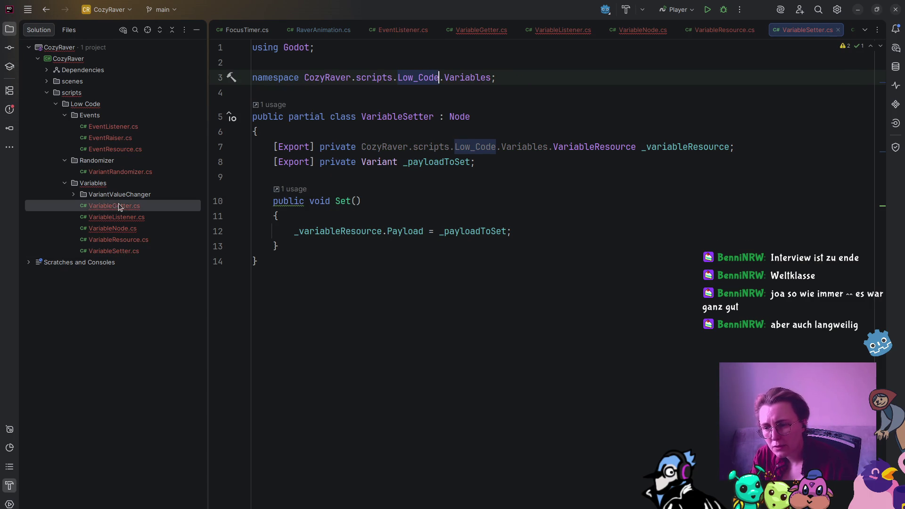
{"action": "left_click", "coordinate": [136, 250], "text": "shift"}
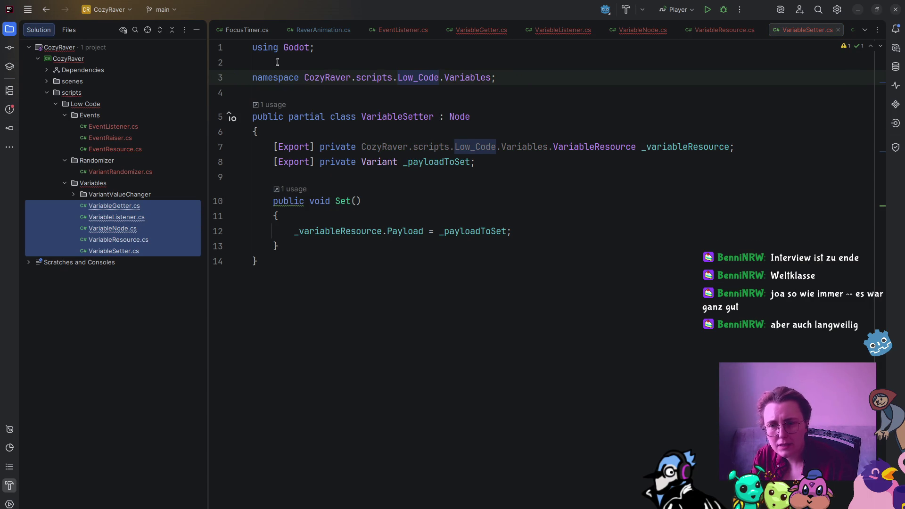
Delete the outdated Babushka Variables using lines from VariableGetter.cs and VariableListener.cs
{"action": "double_click", "coordinate": [122, 206]}
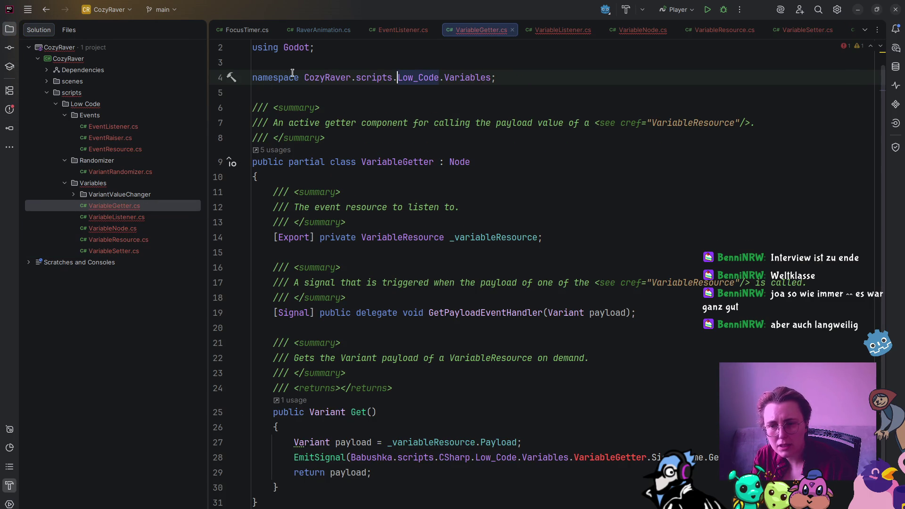
{"action": "scroll", "coordinate": [435, 146], "scroll_direction": "up", "scroll_amount": 1}
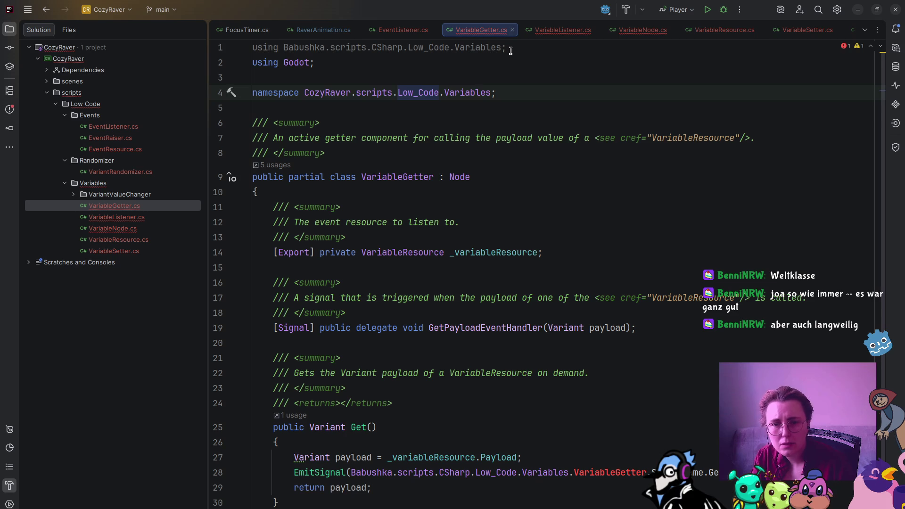
{"action": "left_click_drag", "start_coordinate": [509, 48], "coordinate": [276, 48]}
{"action": "key", "text": "BackSpace"}
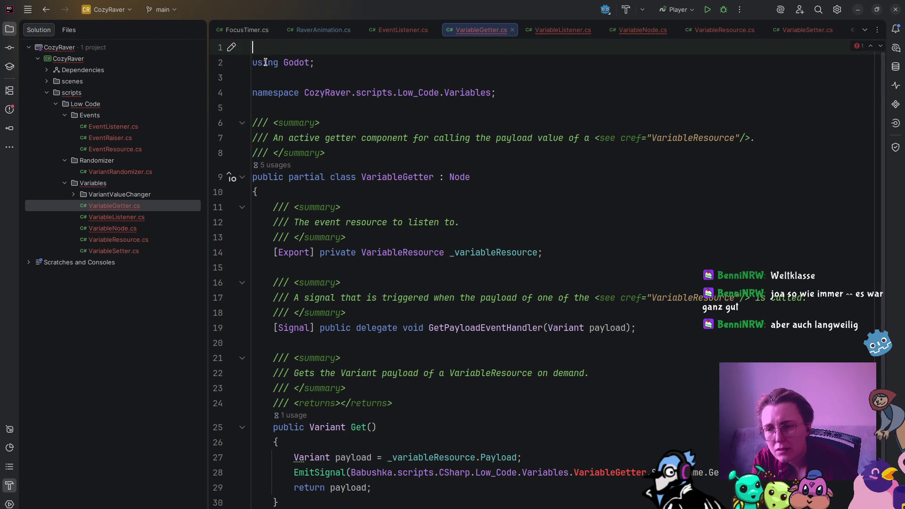
{"action": "double_click", "coordinate": [117, 217]}
{"action": "scroll", "coordinate": [446, 54], "scroll_direction": "up", "scroll_amount": 1}
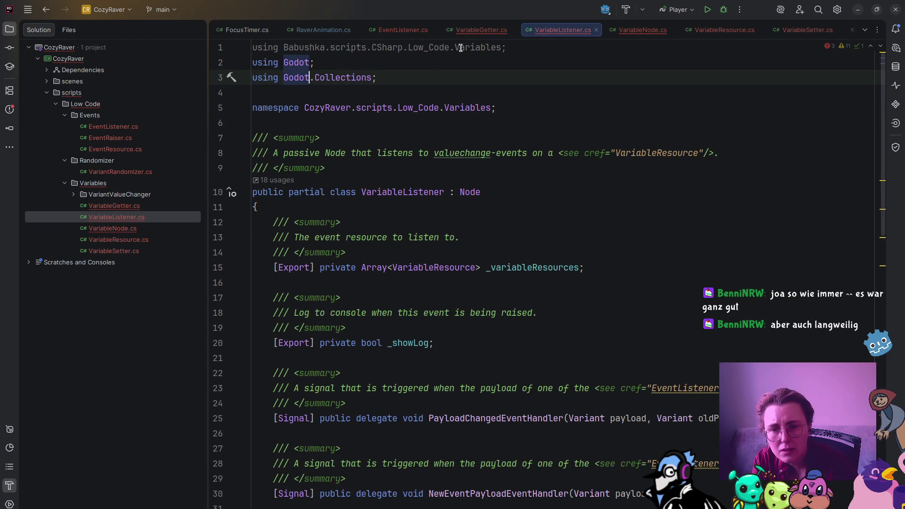
{"action": "left_click_drag", "start_coordinate": [521, 48], "coordinate": [253, 48]}
{"action": "key", "text": "BackSpace"}
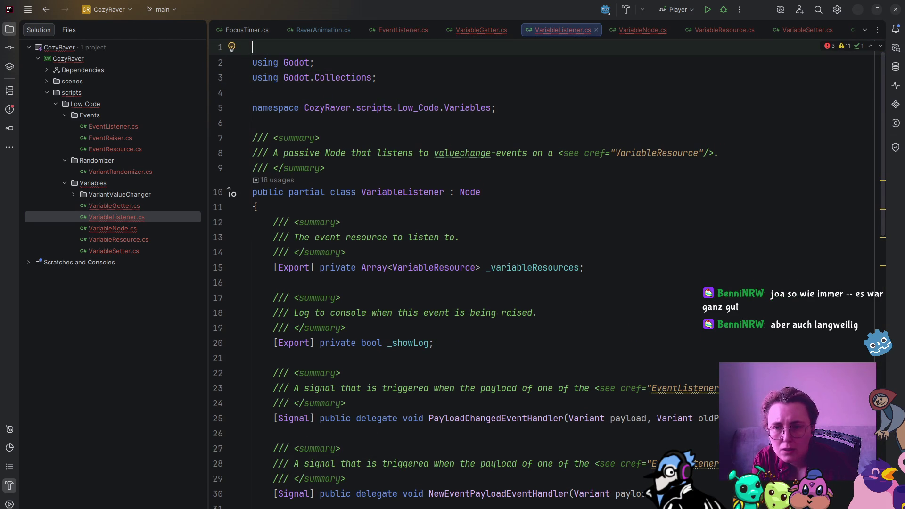
Remove the Babushka namespace prefix from the EmitSignal calls on VariableListener lines 72 and 73
{"action": "scroll", "coordinate": [502, 267], "scroll_direction": "down", "scroll_amount": 3}
{"action": "scroll", "coordinate": [501, 266], "scroll_direction": "down", "scroll_amount": 15}
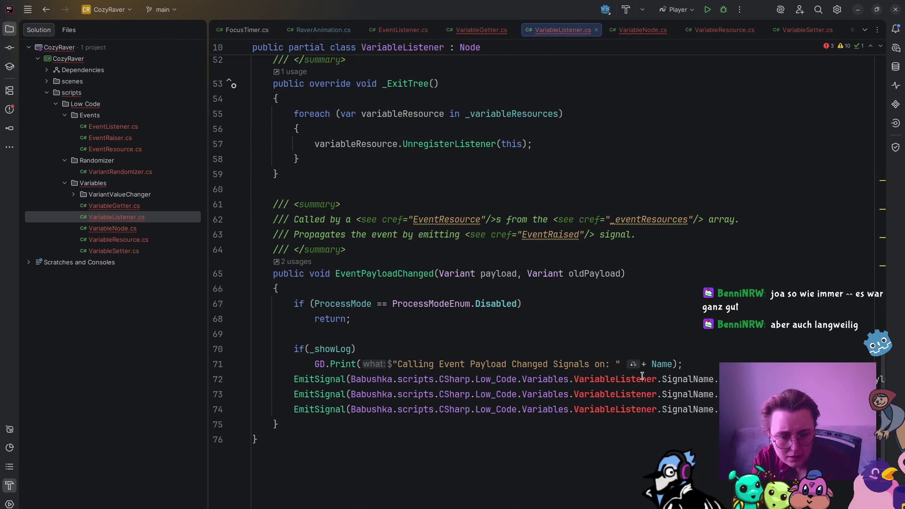
{"action": "mouse_move", "coordinate": [575, 380]}
{"action": "left_mouse_down"}
{"action": "mouse_move", "coordinate": [660, 409]}
{"action": "mouse_move", "coordinate": [378, 410]}
{"action": "mouse_move", "coordinate": [351, 380]}
{"action": "left_mouse_up"}
{"action": "key", "text": "BackSpace"}
{"action": "left_click", "coordinate": [473, 403]}
{"action": "key", "text": "ctrl+w"}
{"action": "key", "text": "ctrl+w"}
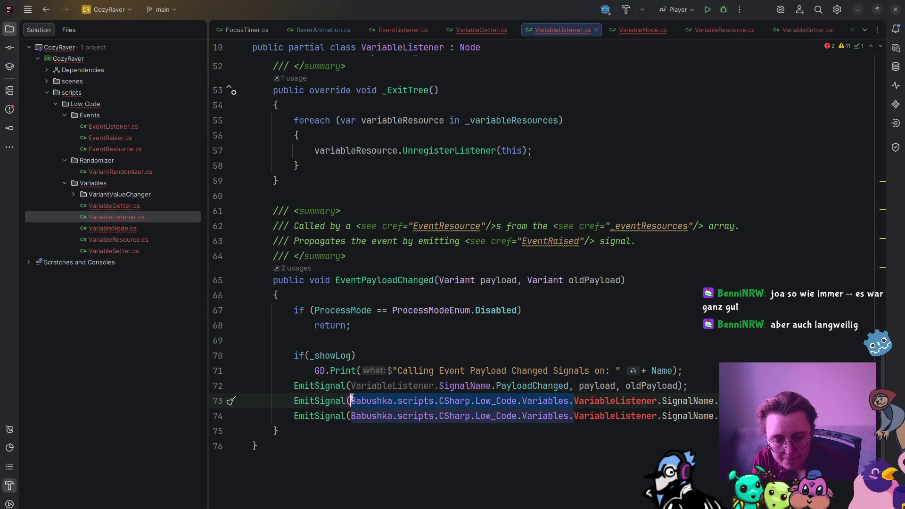
{"action": "key", "text": "BackSpace"}
Remove the redundant VariableListener qualifiers on lines 72–74 and the line 74 namespace prefix
{"action": "left_click", "coordinate": [438, 387]}
{"action": "key", "text": "ctrl+w"}
{"action": "key", "text": "BackSpace"}
{"action": "left_click", "coordinate": [440, 402]}
{"action": "key", "text": "ctrl+w"}
{"action": "key", "text": "BackSpace"}
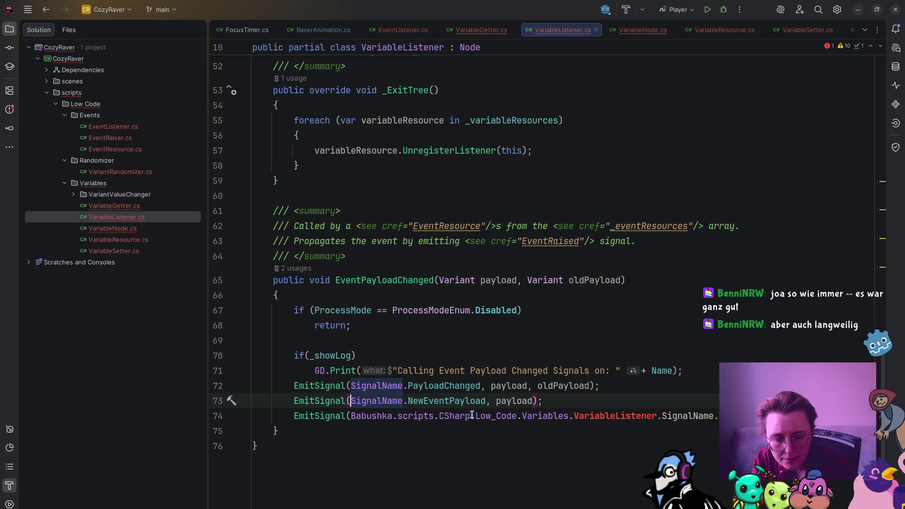
{"action": "left_click", "coordinate": [574, 417]}
{"action": "key", "text": "ctrl+shift+Left"}
{"action": "key", "text": "ctrl+shift+Left"}
{"action": "key", "text": "ctrl+shift+Left"}
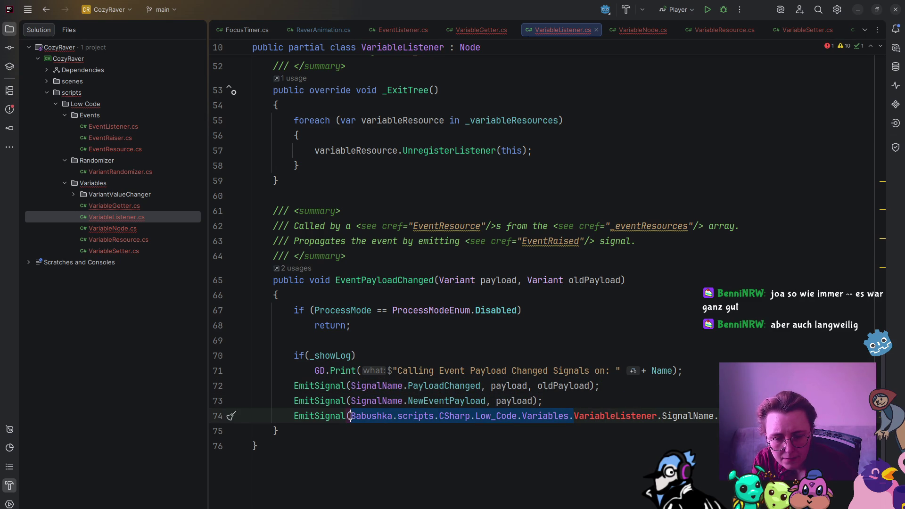
{"action": "key", "text": "BackSpace"}
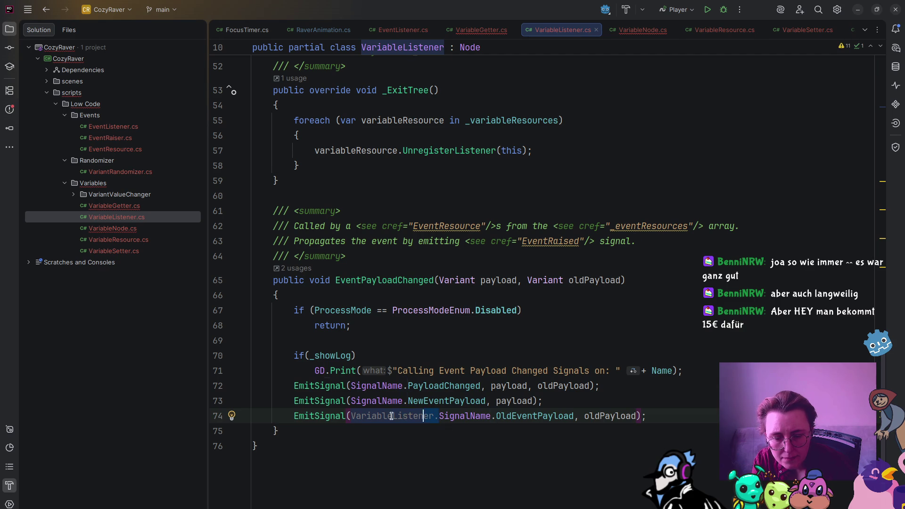
{"action": "key", "text": "ctrl+shift+Right"}
{"action": "key", "text": "ctrl+shift+Right"}
{"action": "key", "text": "BackSpace"}
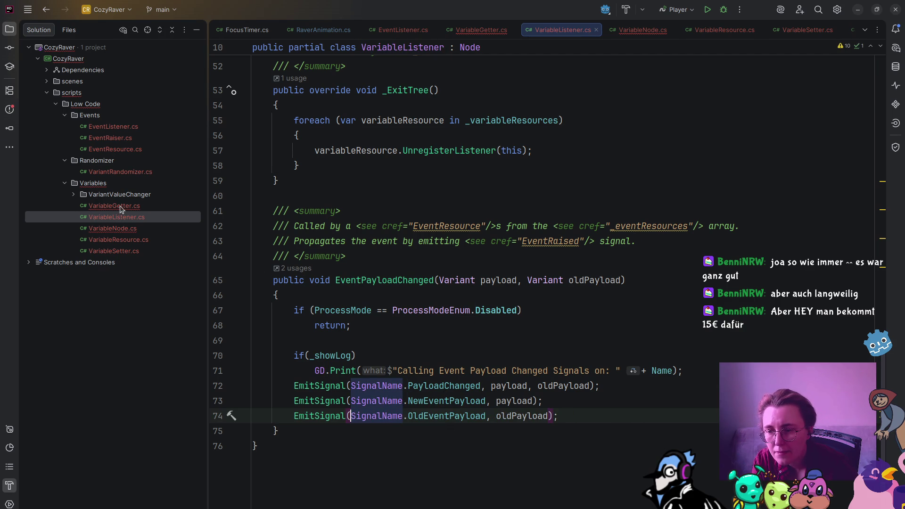
Strip the Babushka qualifiers from EmitSignal in VariableGetter line 28 and VariableNode line 22
{"action": "double_click", "coordinate": [120, 205]}
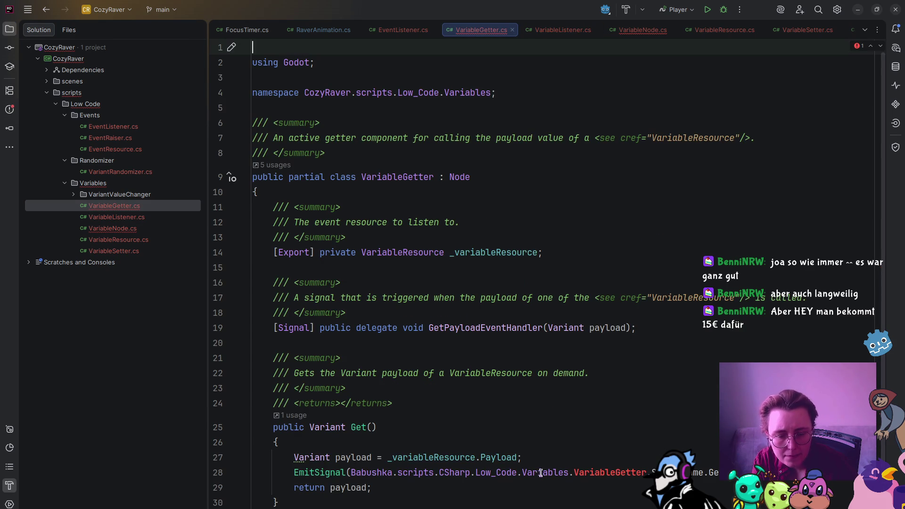
{"action": "left_click", "coordinate": [572, 472]}
{"action": "key", "text": "ctrl+shift+Left"}
{"action": "key", "text": "ctrl+shift+Left"}
{"action": "key", "text": "ctrl+shift+Left"}
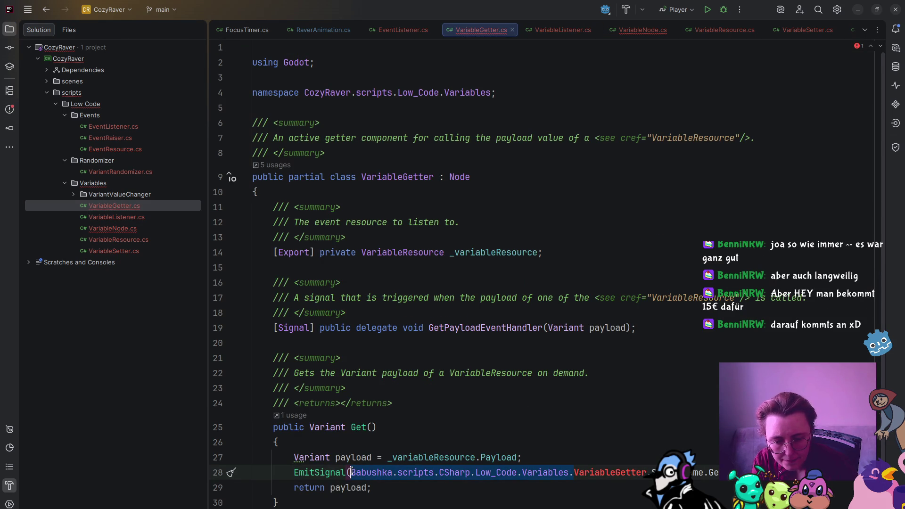
{"action": "key", "text": "BackSpace"}
{"action": "double_click", "coordinate": [123, 229]}
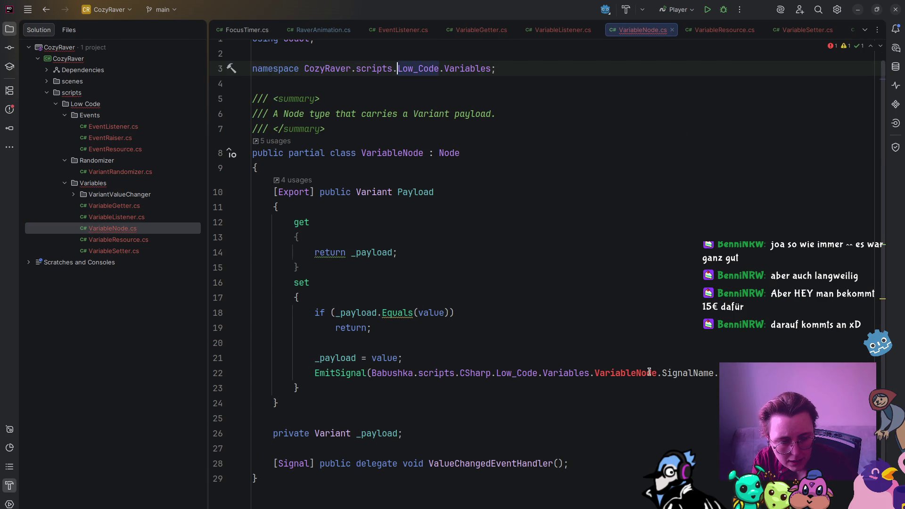
{"action": "left_click_drag", "start_coordinate": [661, 374], "coordinate": [371, 374]}
{"action": "key", "text": "BackSpace"}
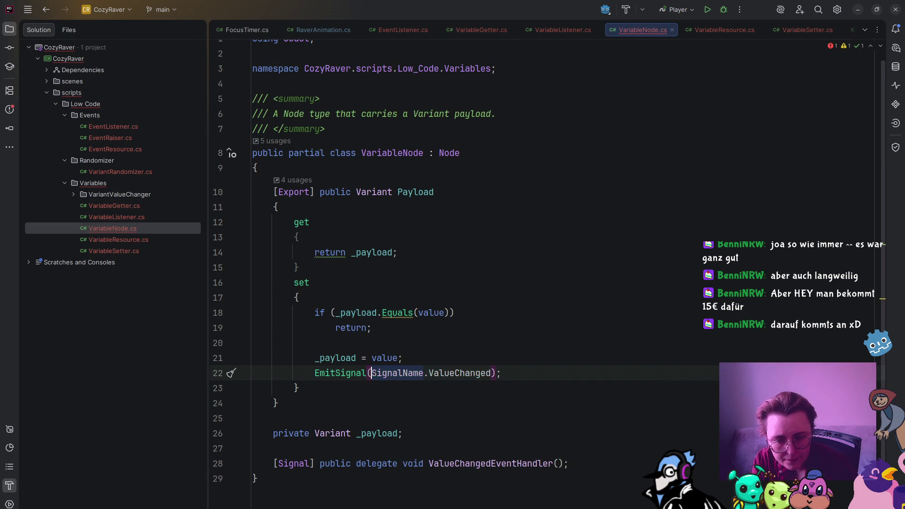
{"action": "left_click", "coordinate": [110, 241]}
{"action": "double_click", "coordinate": [110, 241]}
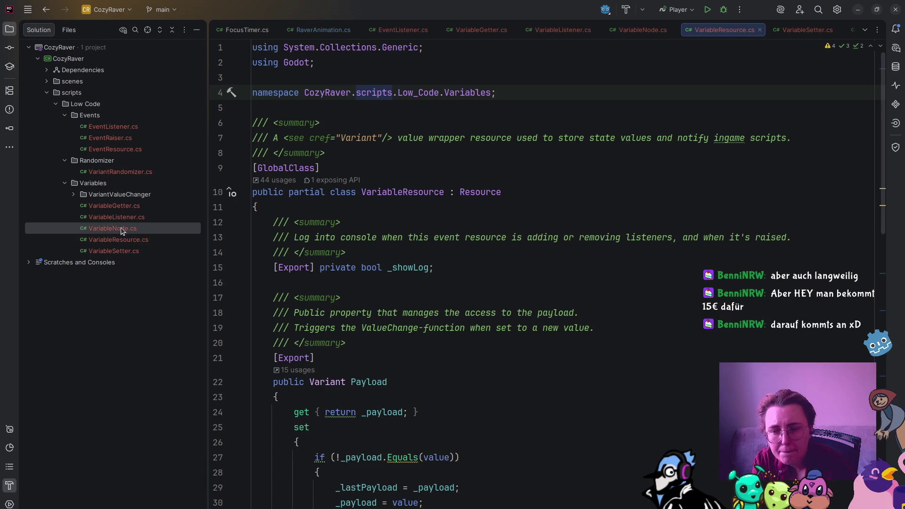
{"action": "double_click", "coordinate": [121, 231]}
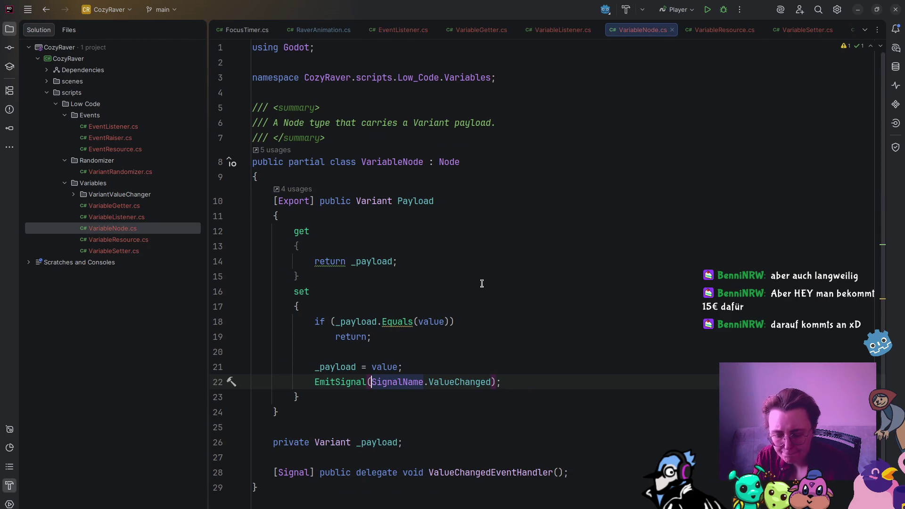
{"action": "left_click", "coordinate": [17, 452]}
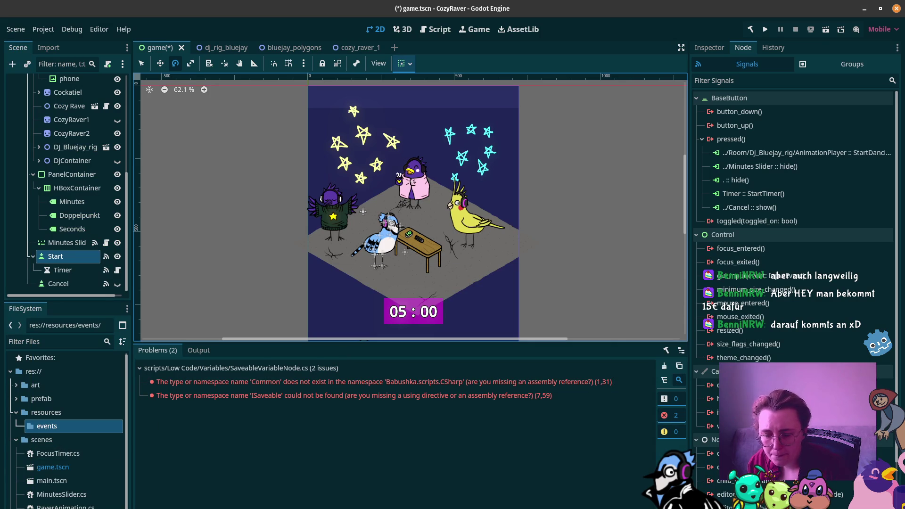
Rebuild the .NET project with the hammer Build button, clearing both missing-namespace errors
{"action": "left_click", "coordinate": [751, 29]}
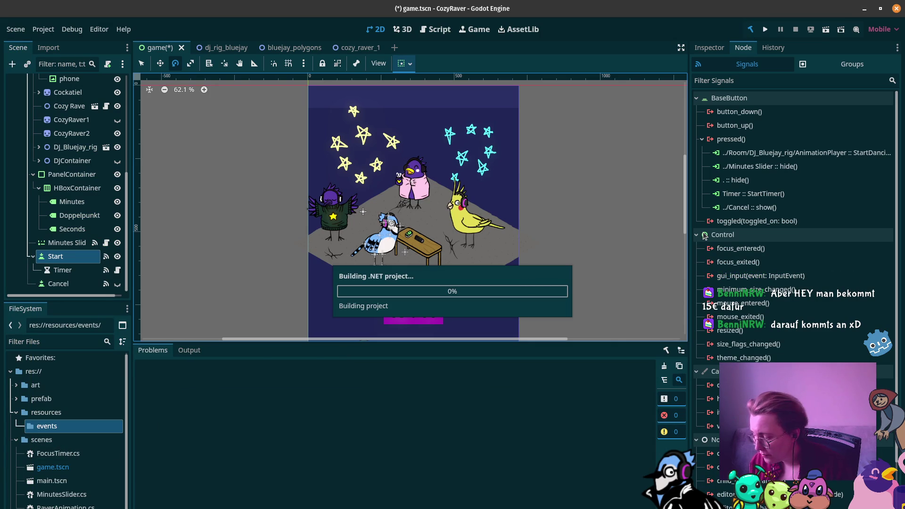
{"action": "mouse_move", "coordinate": [705, 236]}
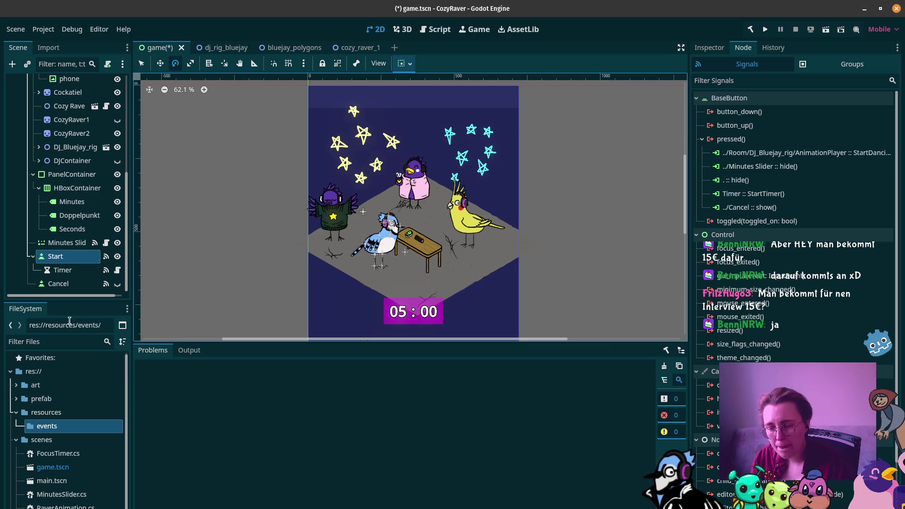
Create a new EventResource in the events folder saved as TimerStarted.tres
{"action": "right_click", "coordinate": [76, 426]}
{"action": "mouse_move", "coordinate": [186, 362]}
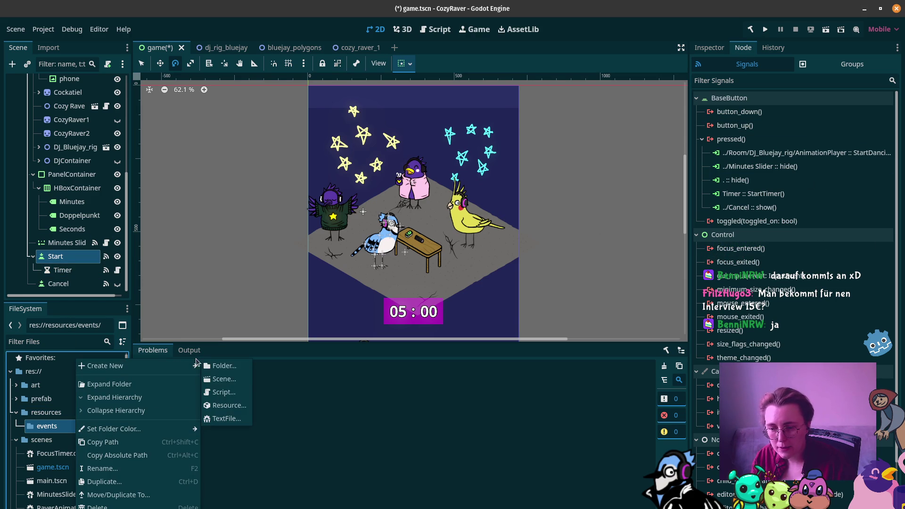
{"action": "left_click", "coordinate": [229, 405]}
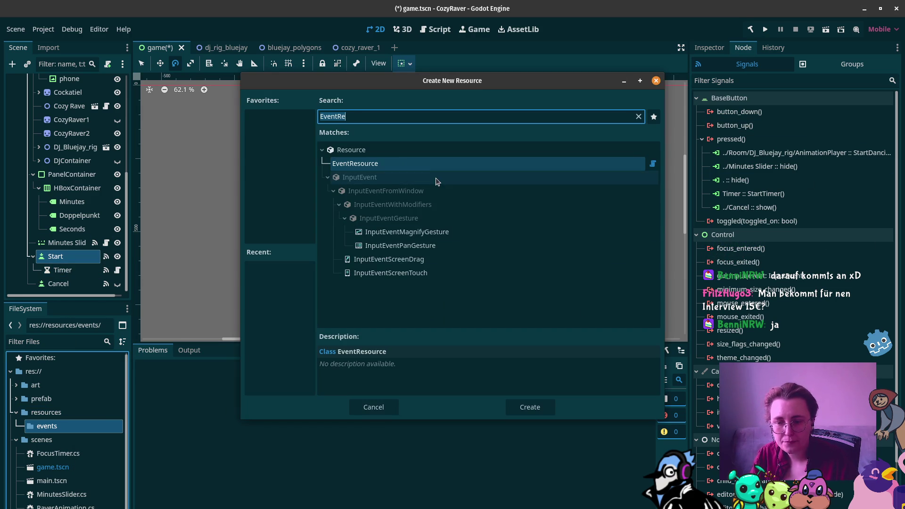
{"action": "left_click", "coordinate": [377, 116]}
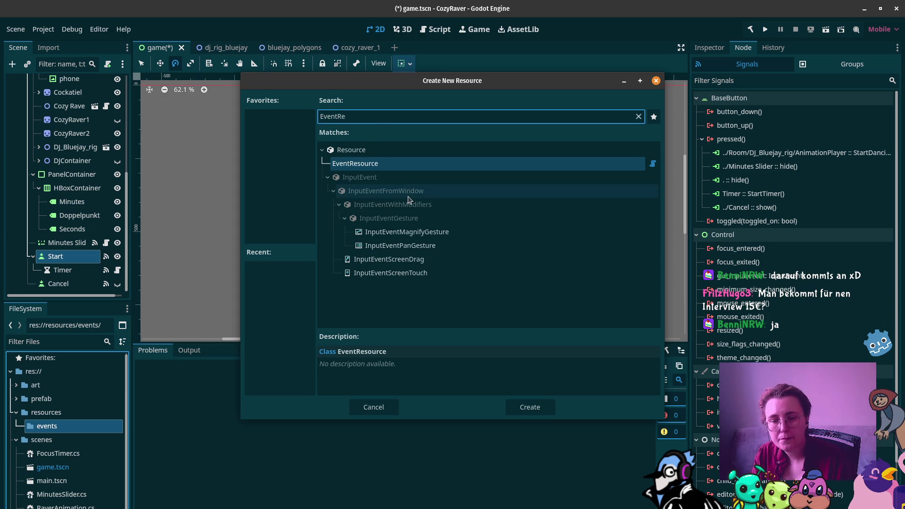
{"action": "left_click", "coordinate": [526, 407]}
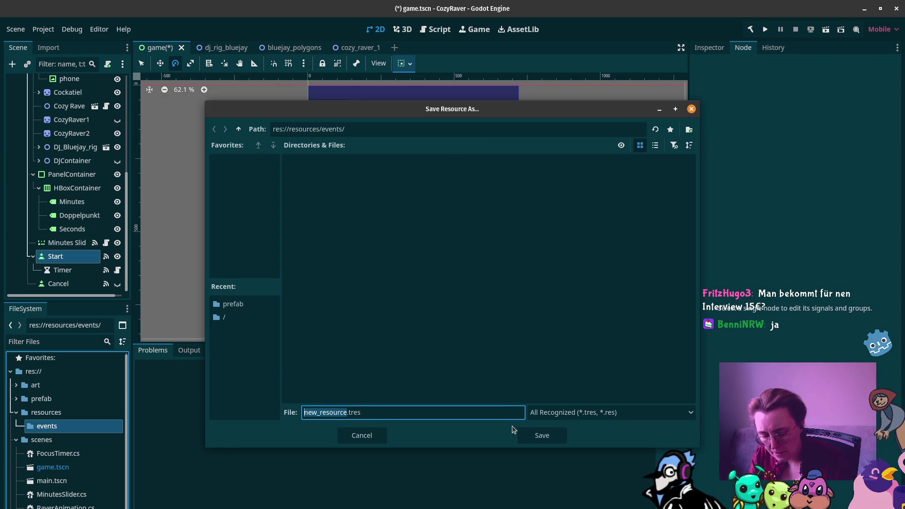
{"action": "type", "text": "TimerStarted"}
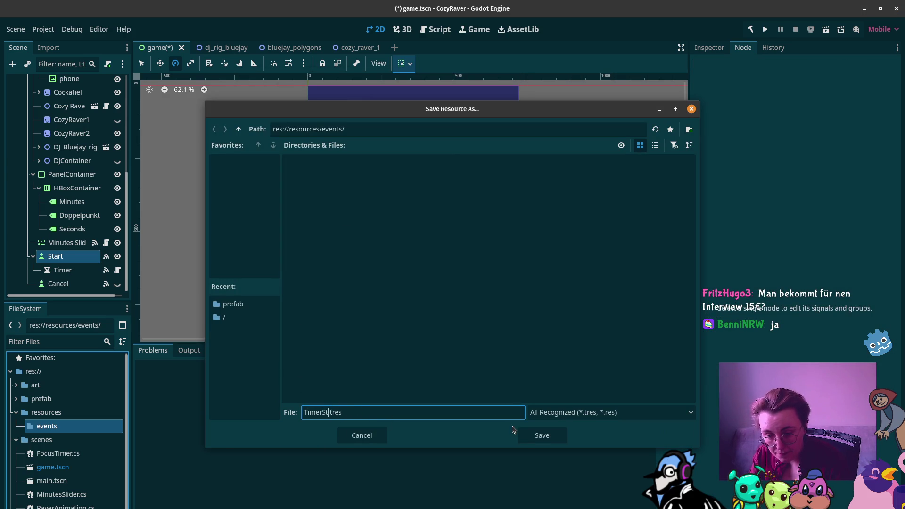
{"action": "key", "text": "Return"}
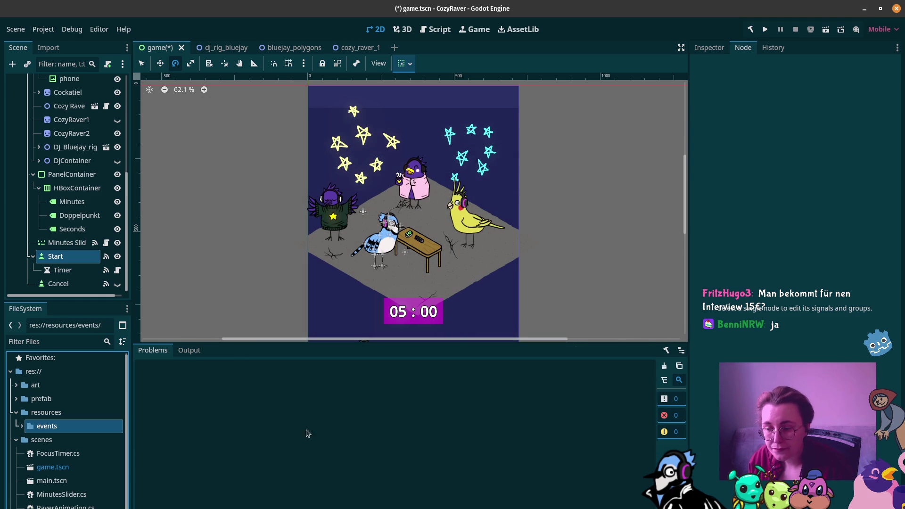
Create another EventResource in the events folder saved as TimerCancelled.tres
{"action": "left_click", "coordinate": [22, 427]}
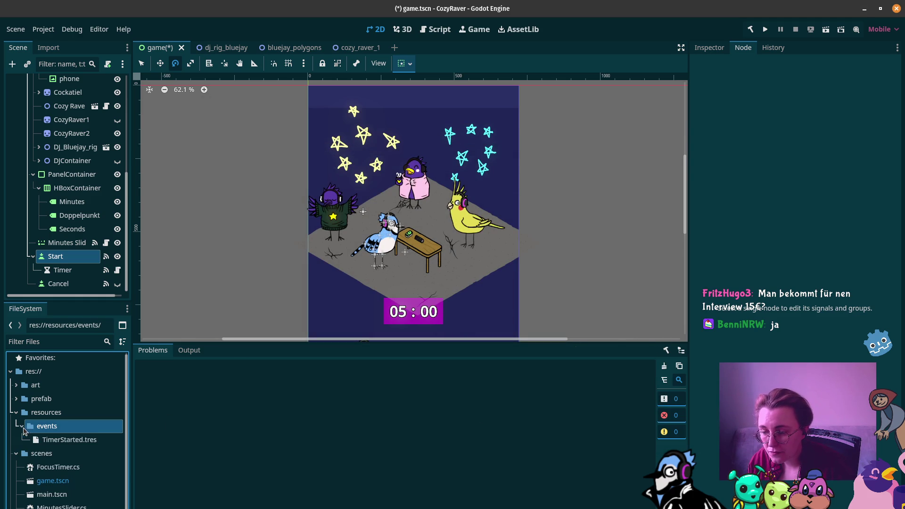
{"action": "right_click", "coordinate": [57, 428]}
{"action": "mouse_move", "coordinate": [134, 367]}
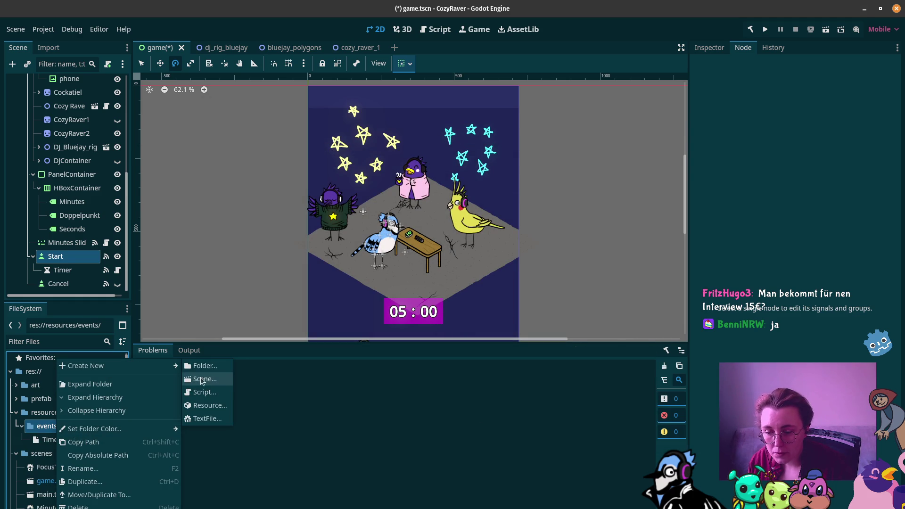
{"action": "left_click", "coordinate": [210, 406]}
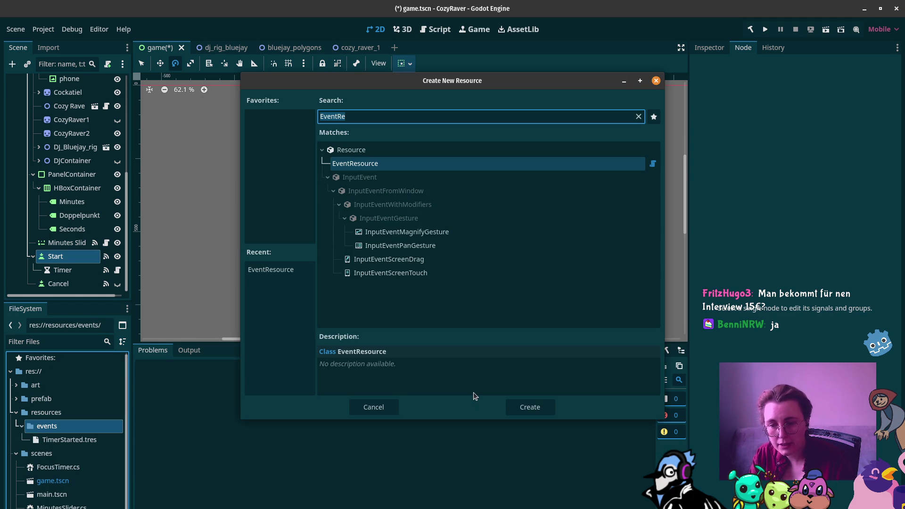
{"action": "left_click", "coordinate": [531, 408]}
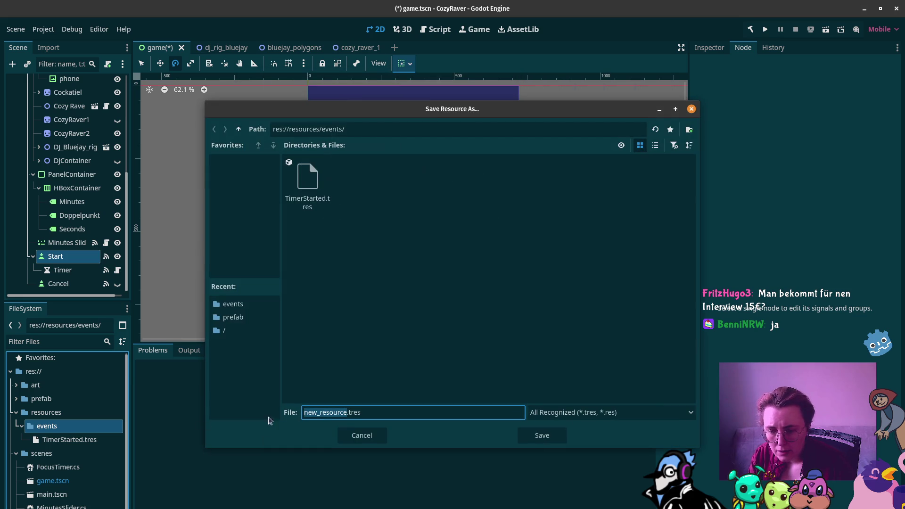
{"action": "type", "text": "Timer"}
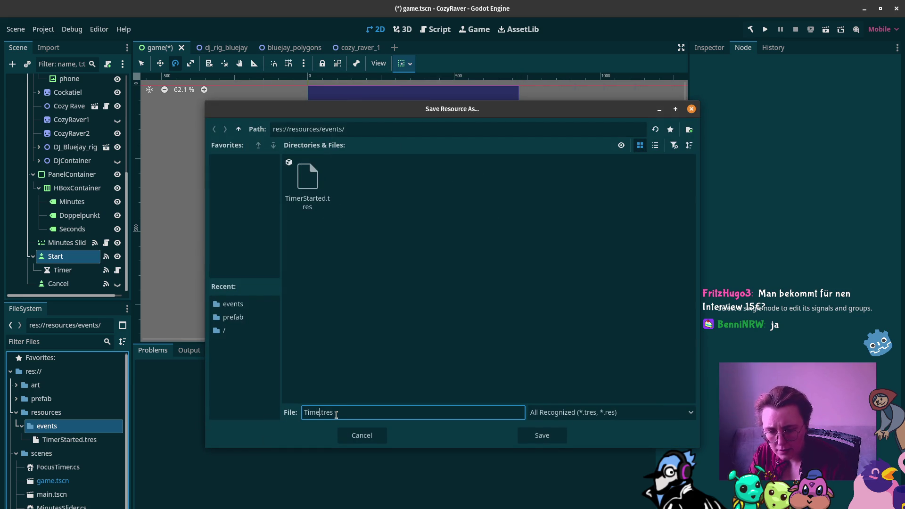
{"action": "type", "text": "Cancelled"}
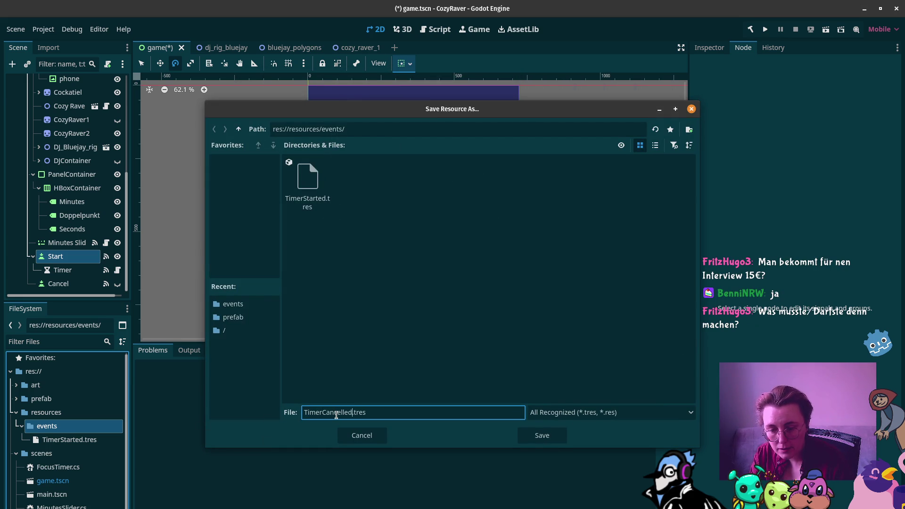
{"action": "left_click", "coordinate": [542, 435]}
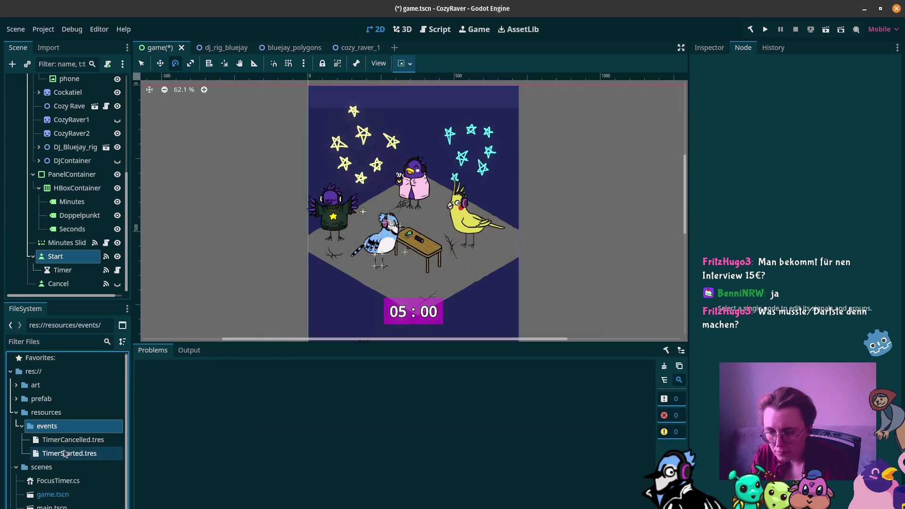
Create a third EventResource in the events folder saved as TimerFinished.tres
{"action": "right_click", "coordinate": [71, 432]}
{"action": "mouse_move", "coordinate": [124, 367]}
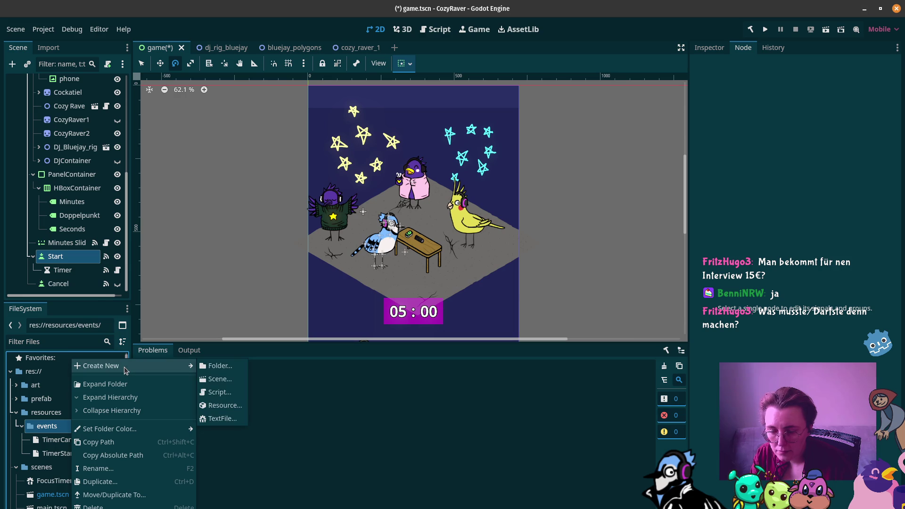
{"action": "left_click", "coordinate": [214, 406]}
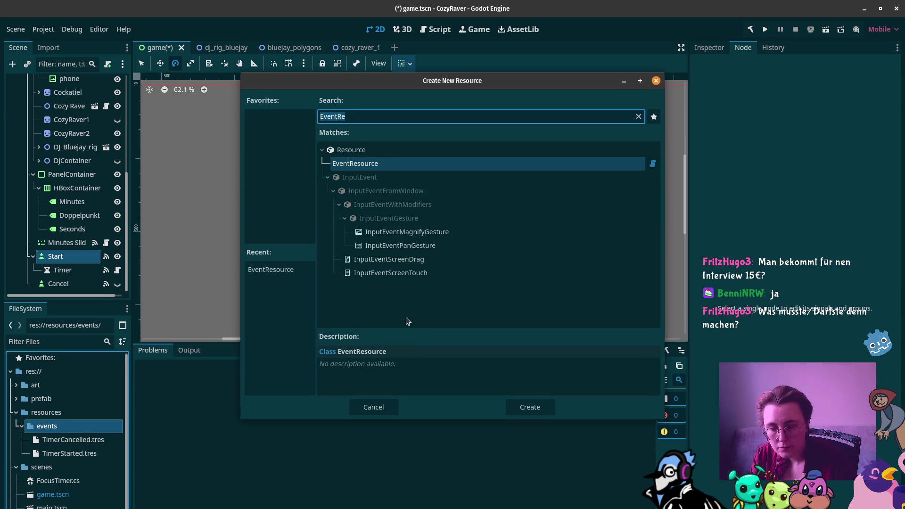
{"action": "left_click", "coordinate": [530, 407]}
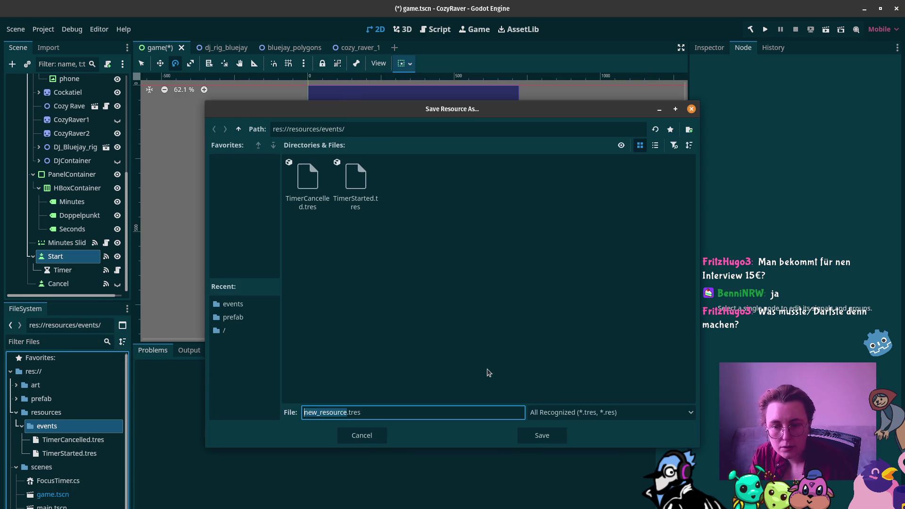
{"action": "type", "text": "Timer"}
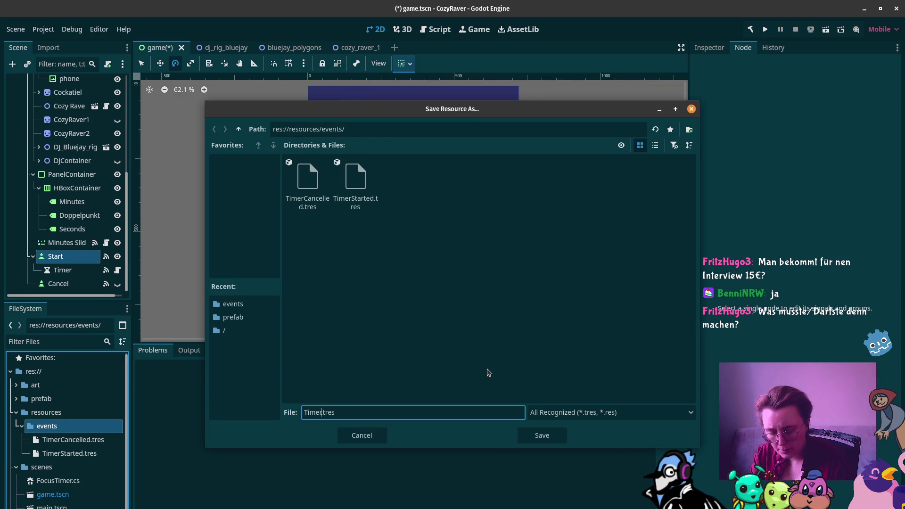
{"action": "type", "text": "Finished"}
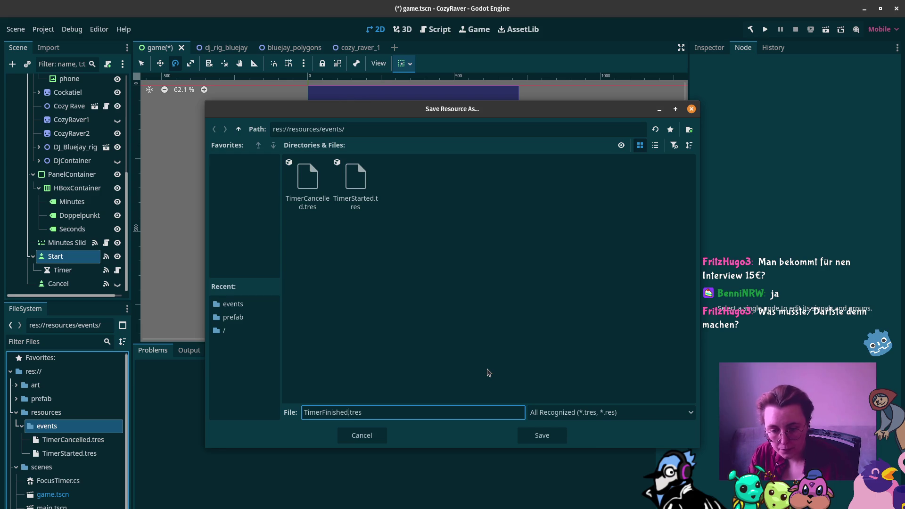
{"action": "left_click", "coordinate": [542, 436]}
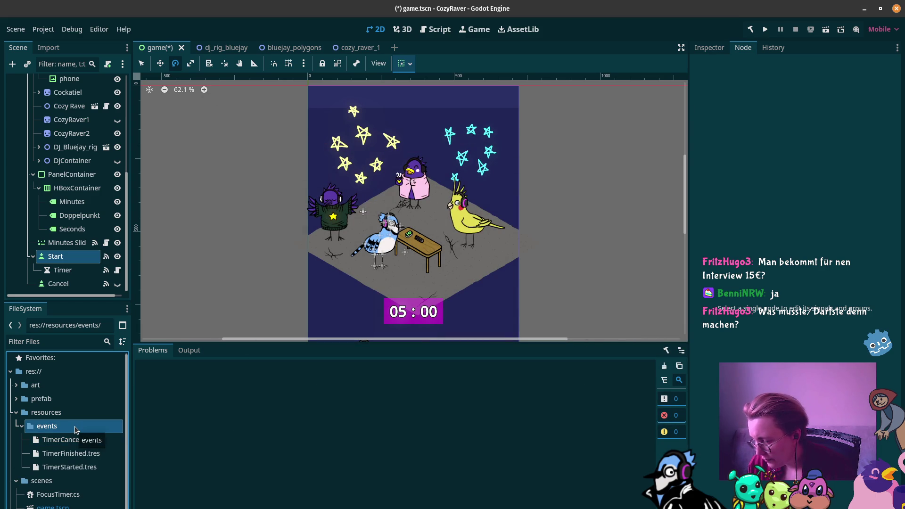
{"action": "left_click", "coordinate": [33, 441]}
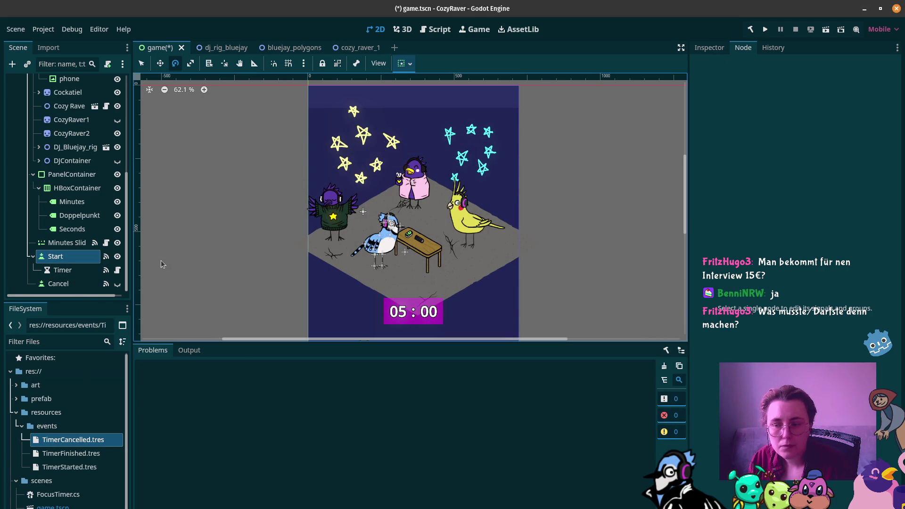
Inspect the Start button's pressed() signal, then cancel the connection dialog
{"action": "left_click", "coordinate": [76, 245]}
{"action": "left_click", "coordinate": [85, 255]}
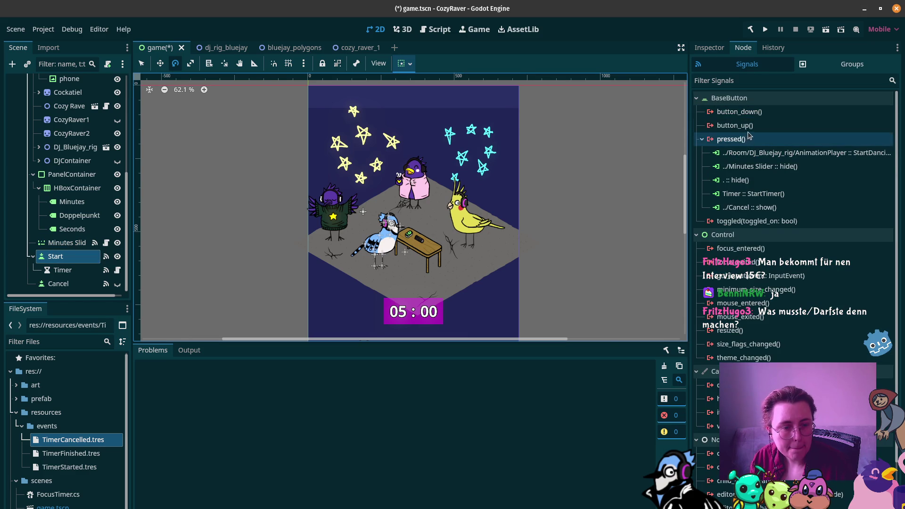
{"action": "left_click", "coordinate": [752, 140]}
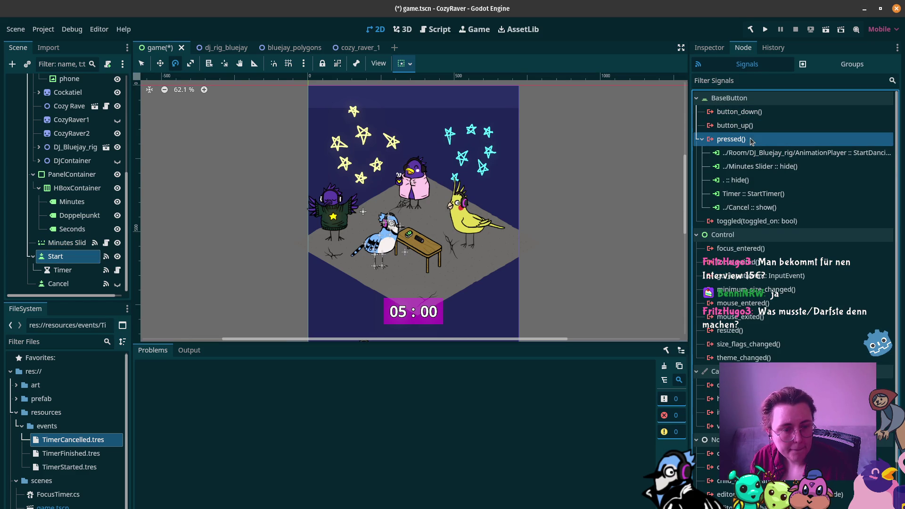
{"action": "double_click", "coordinate": [775, 141]}
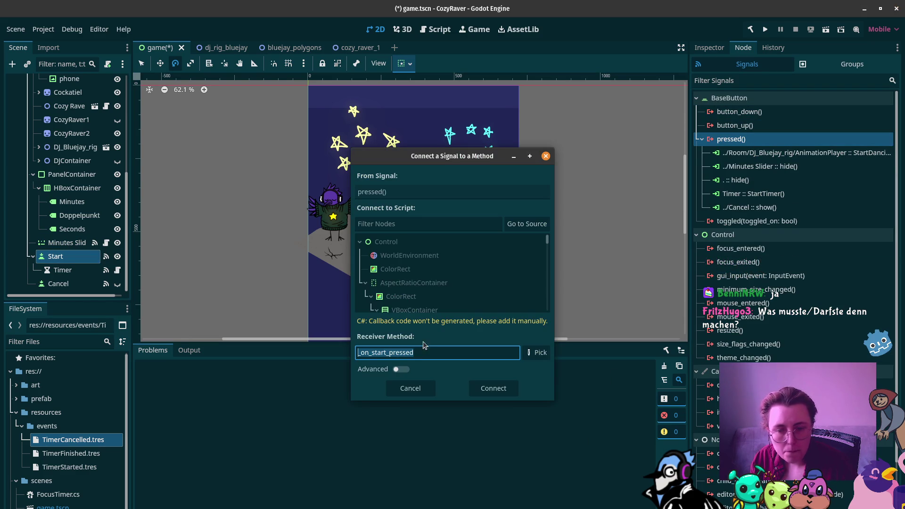
{"action": "left_click", "coordinate": [546, 156]}
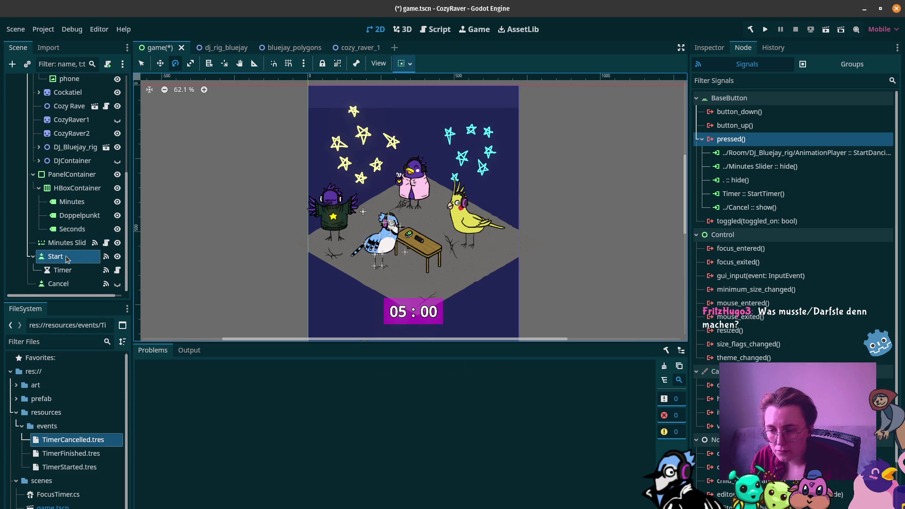
Add a plain Node child under Start and rename it StartEventRaiser
{"action": "right_click", "coordinate": [68, 257]}
{"action": "left_click", "coordinate": [63, 258]}
{"action": "right_click", "coordinate": [65, 257]}
{"action": "left_click", "coordinate": [107, 262]}
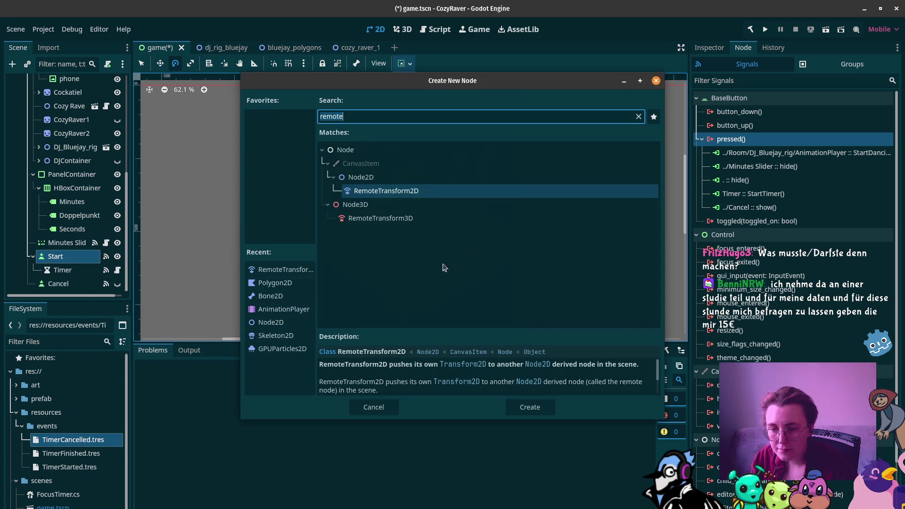
{"action": "type", "text": "EventR"}
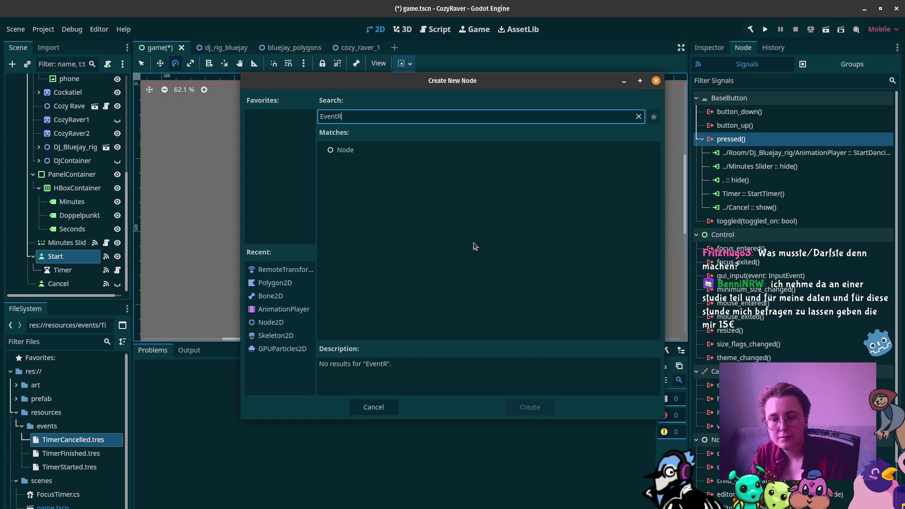
{"action": "key", "text": "BackSpace"}
{"action": "key", "text": "BackSpace"}
{"action": "key", "text": "BackSpace"}
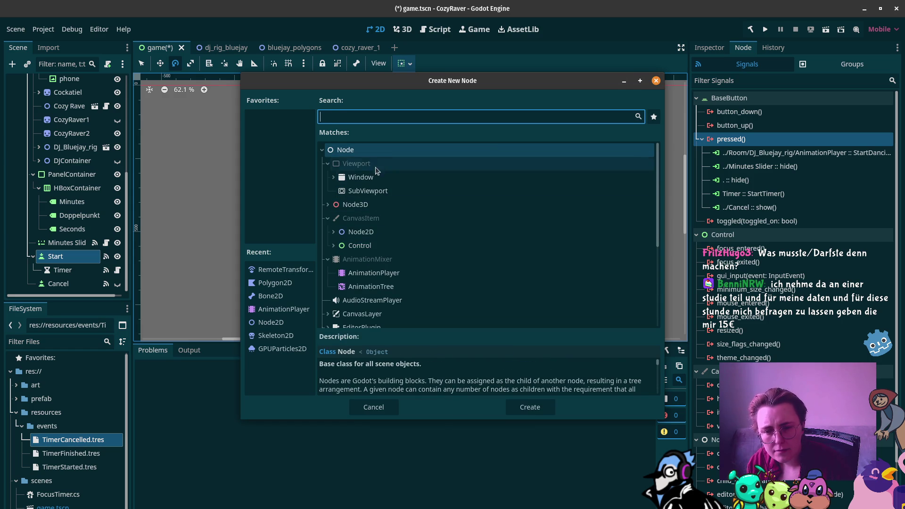
{"action": "left_click", "coordinate": [555, 408]}
{"action": "left_click", "coordinate": [100, 284]}
{"action": "type", "text": "St"}
{"action": "type", "text": "ventRa"}
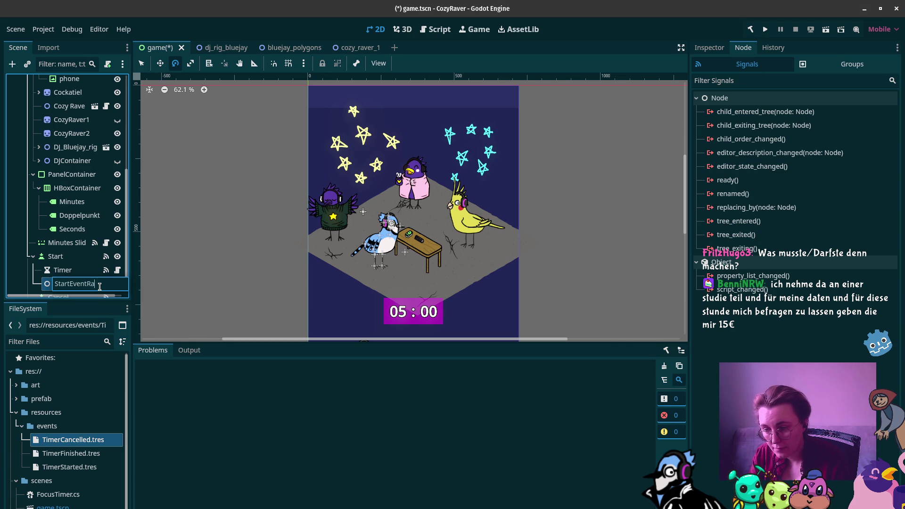
{"action": "type", "text": "r"}
{"action": "key", "text": "Return"}
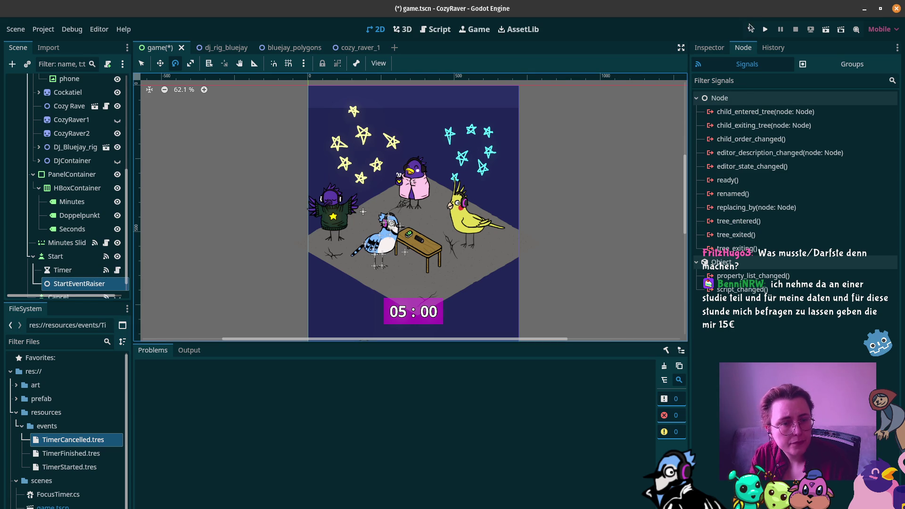
{"action": "left_click", "coordinate": [720, 45]}
{"action": "left_click", "coordinate": [840, 173]}
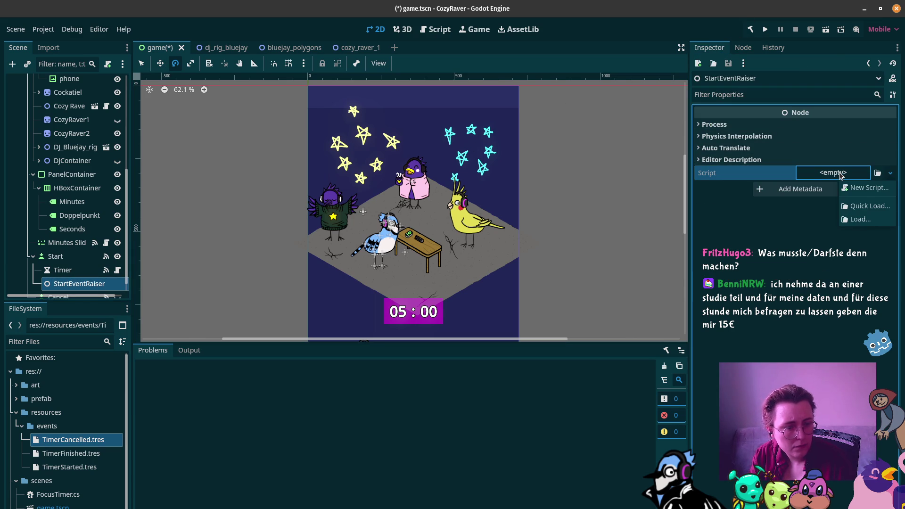
Quick-load EventRaiser.cs as the script and put TimerStarted.tres in Event Resources slot 0
{"action": "left_click", "coordinate": [871, 206]}
{"action": "type", "text": "Even"}
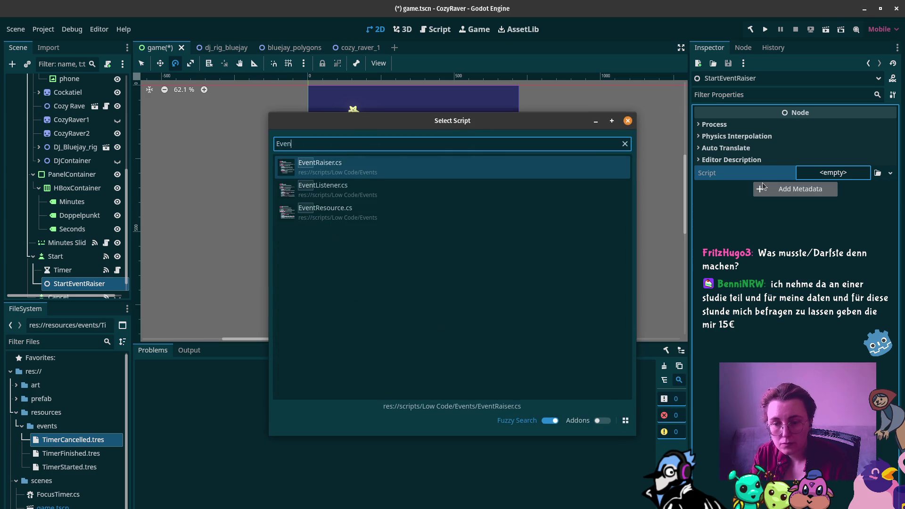
{"action": "key", "text": "Return"}
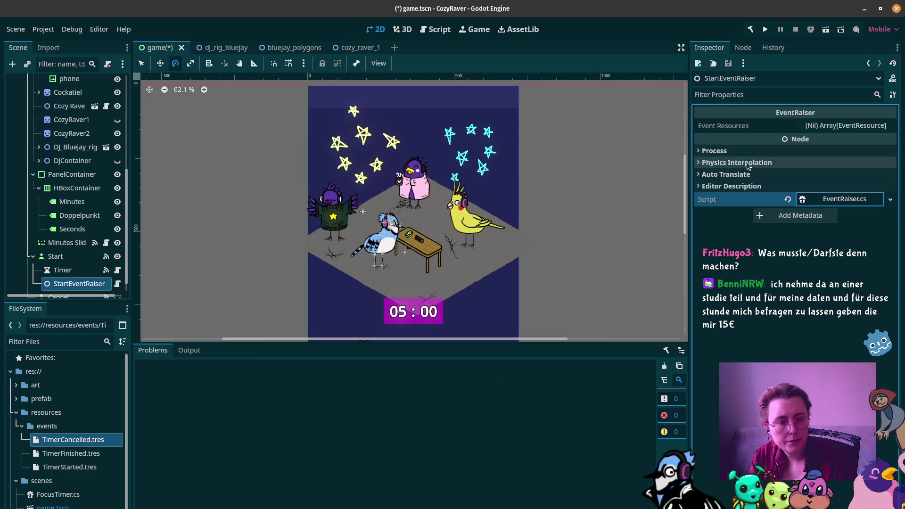
{"action": "left_click", "coordinate": [825, 127]}
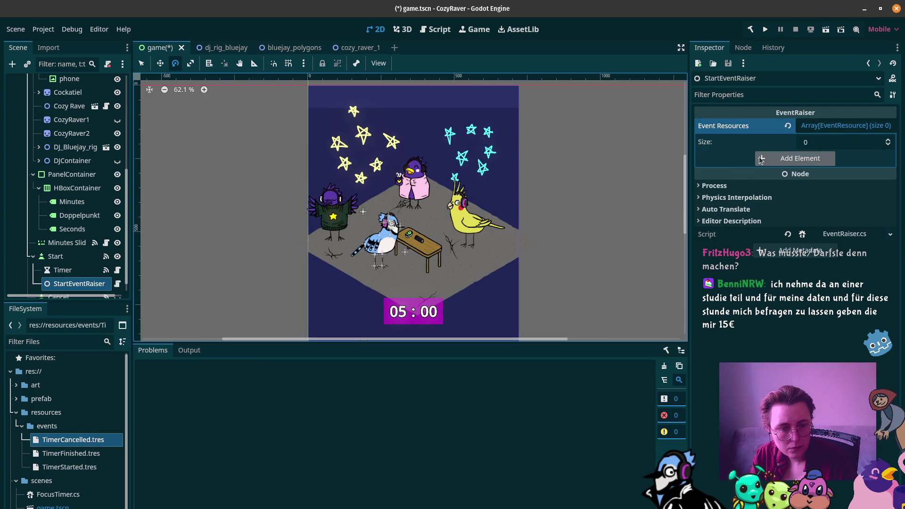
{"action": "left_click", "coordinate": [800, 158]}
{"action": "mouse_move", "coordinate": [69, 467]}
{"action": "left_mouse_down"}
{"action": "mouse_move", "coordinate": [425, 78]}
{"action": "mouse_move", "coordinate": [872, 172]}
{"action": "mouse_move", "coordinate": [845, 163]}
{"action": "left_mouse_up"}
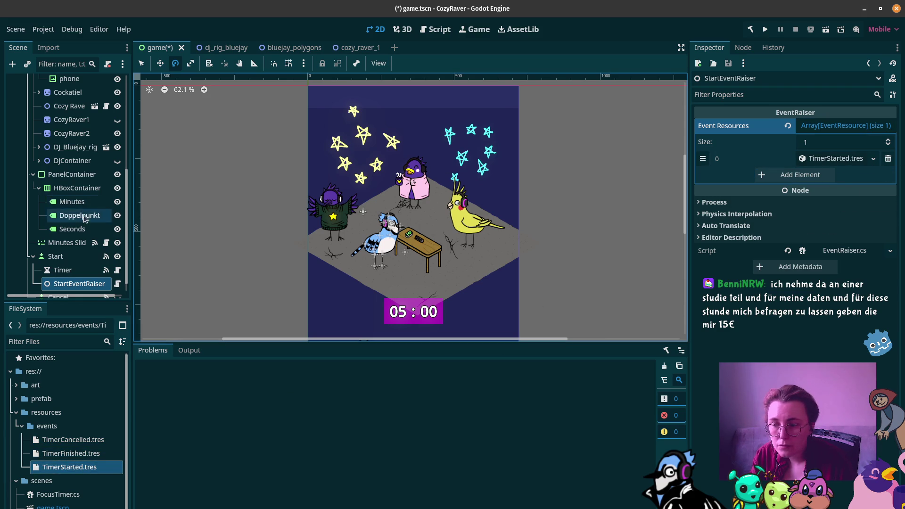
{"action": "left_click", "coordinate": [56, 256]}
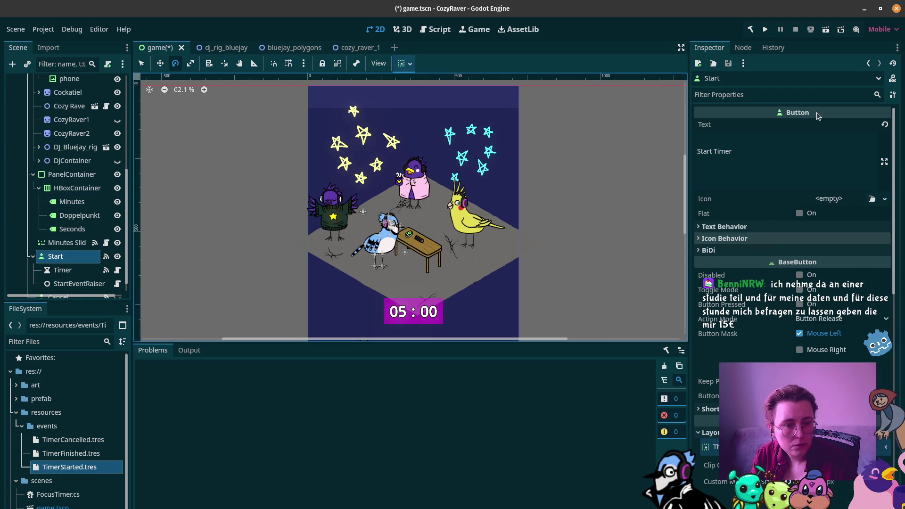
Connect the Start button's pressed() signal to StartEventRaiser's RaiseEvents() method
{"action": "left_click", "coordinate": [743, 47]}
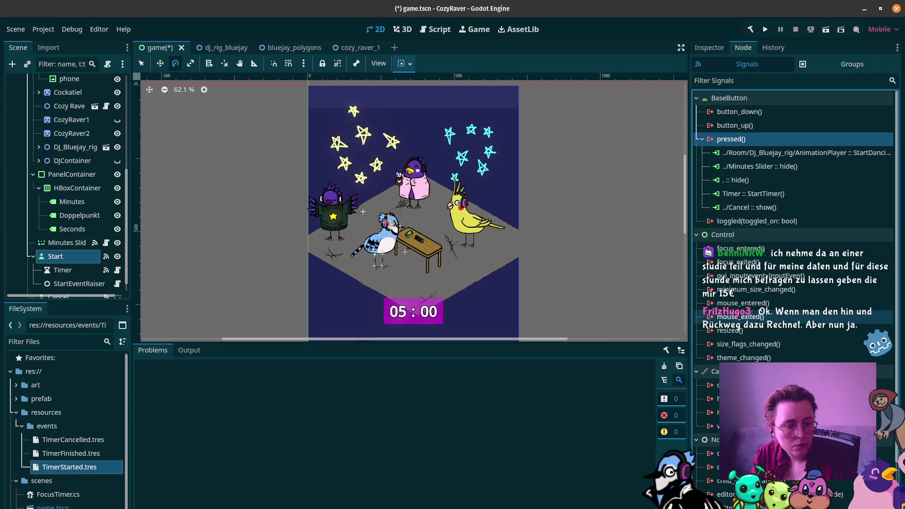
{"action": "double_click", "coordinate": [732, 139]}
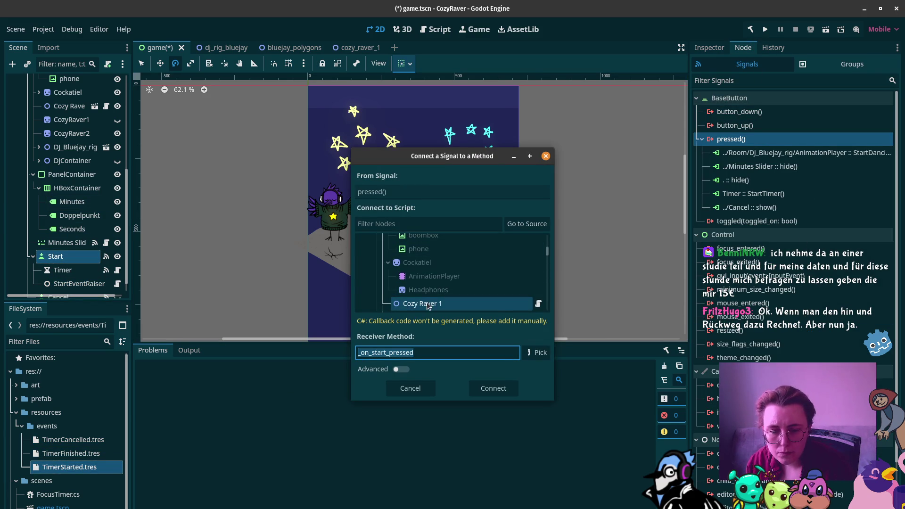
{"action": "scroll", "coordinate": [426, 293], "scroll_direction": "down", "scroll_amount": 1}
{"action": "scroll", "coordinate": [444, 276], "scroll_direction": "up", "scroll_amount": 2}
{"action": "scroll", "coordinate": [443, 278], "scroll_direction": "down", "scroll_amount": 3}
{"action": "left_click", "coordinate": [472, 303]}
{"action": "scroll", "coordinate": [473, 324], "scroll_direction": "down", "scroll_amount": 1}
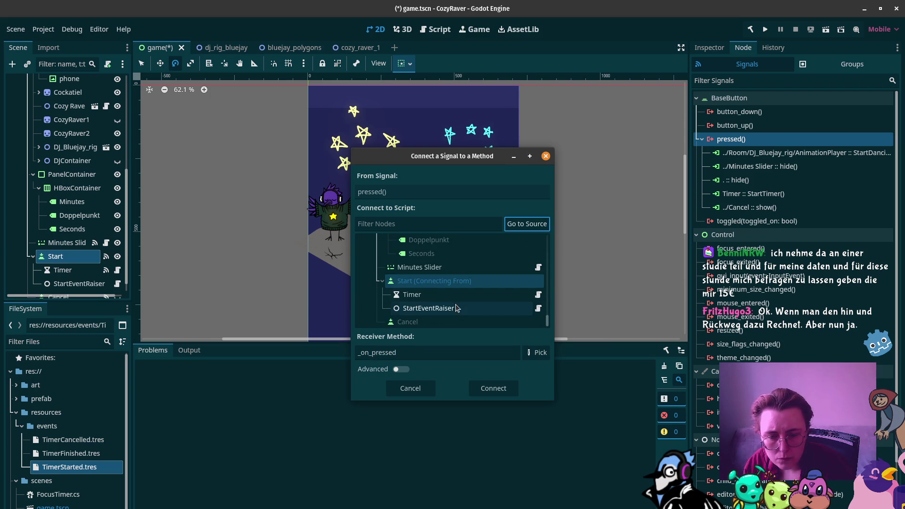
{"action": "left_click", "coordinate": [457, 307]}
{"action": "left_click", "coordinate": [538, 354]}
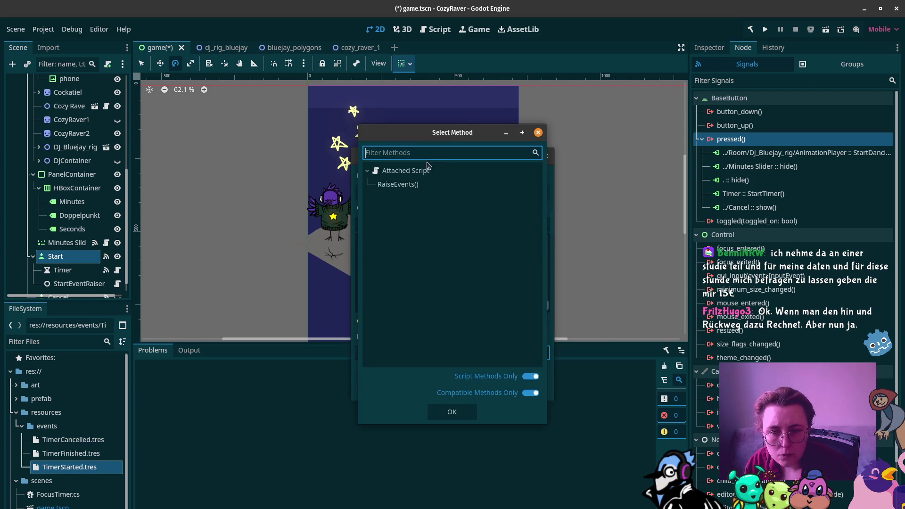
{"action": "left_click", "coordinate": [411, 191]}
{"action": "left_click", "coordinate": [458, 411]}
{"action": "left_click", "coordinate": [490, 389]}
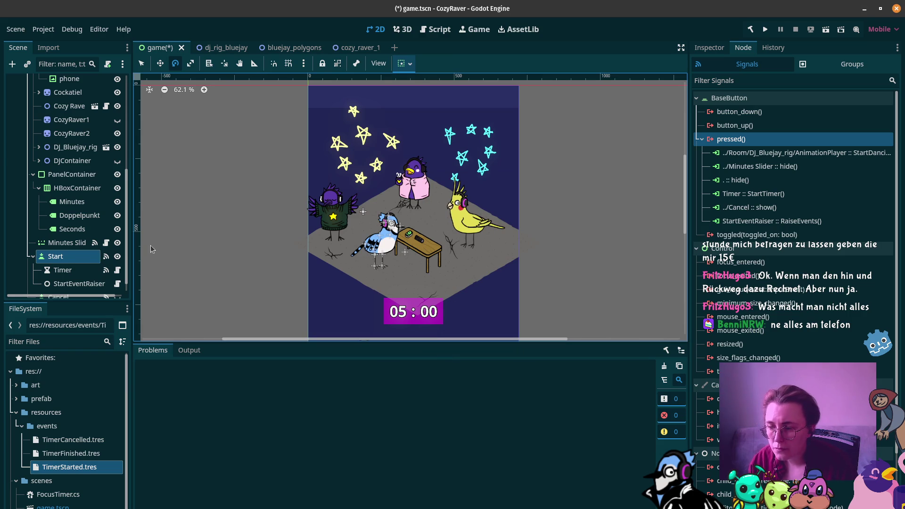
{"action": "scroll", "coordinate": [99, 228], "scroll_direction": "down", "scroll_amount": 1}
{"action": "left_click", "coordinate": [62, 285]}
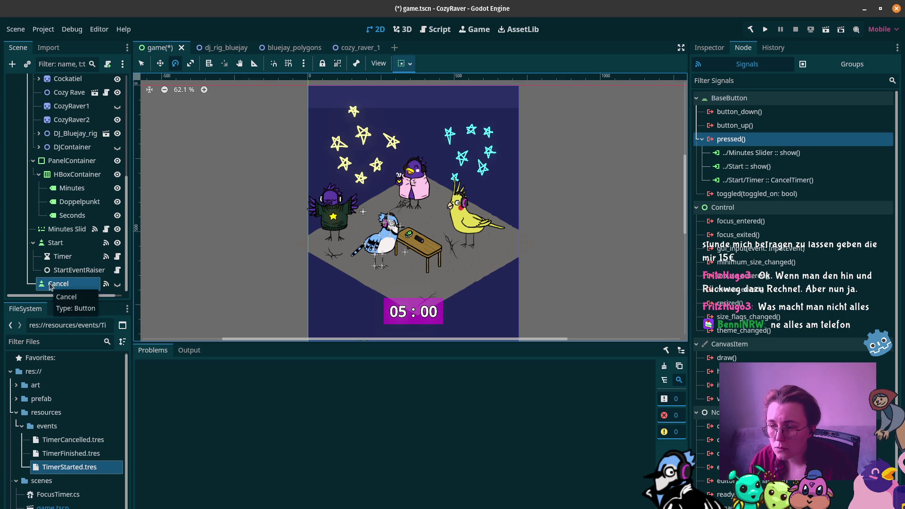
Add a plain Node child under Cancel named CancelEventRaiser
{"action": "scroll", "coordinate": [51, 285], "scroll_direction": "up", "scroll_amount": 2}
{"action": "scroll", "coordinate": [51, 286], "scroll_direction": "down", "scroll_amount": 2}
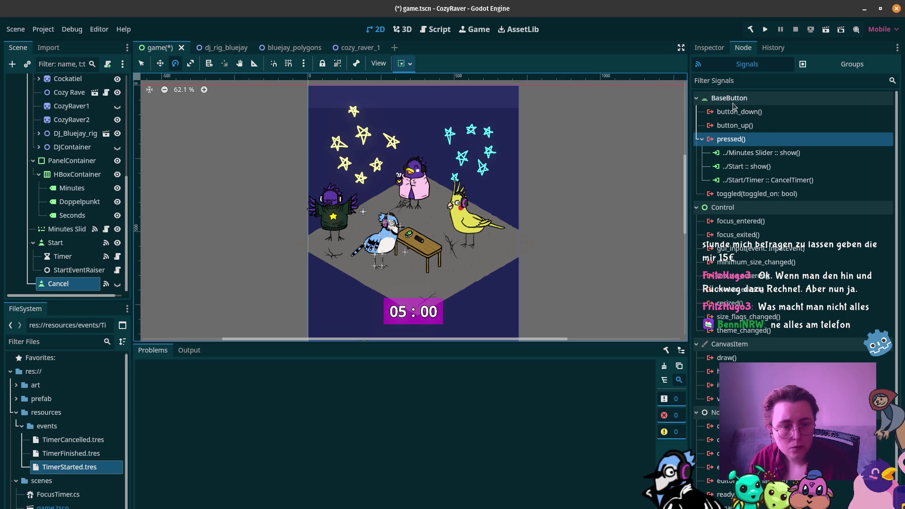
{"action": "right_click", "coordinate": [75, 284]}
{"action": "left_click", "coordinate": [99, 277]}
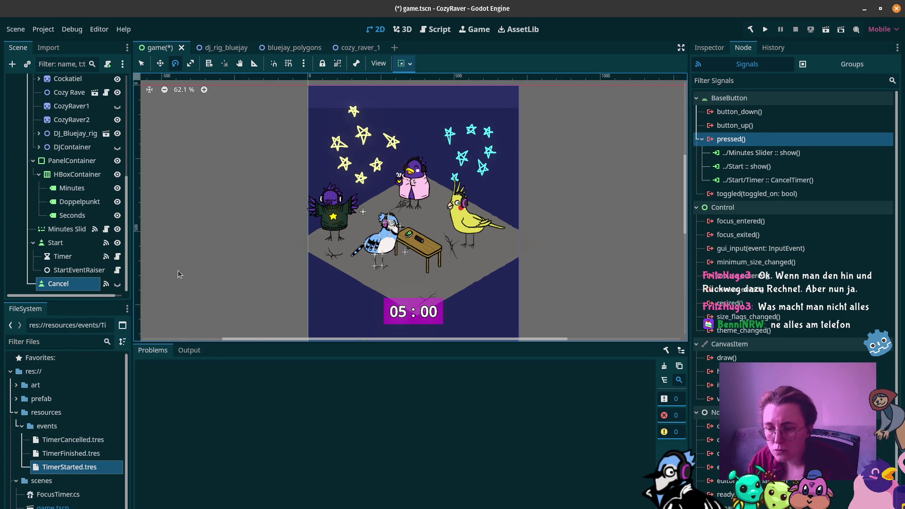
{"action": "left_click", "coordinate": [530, 407]}
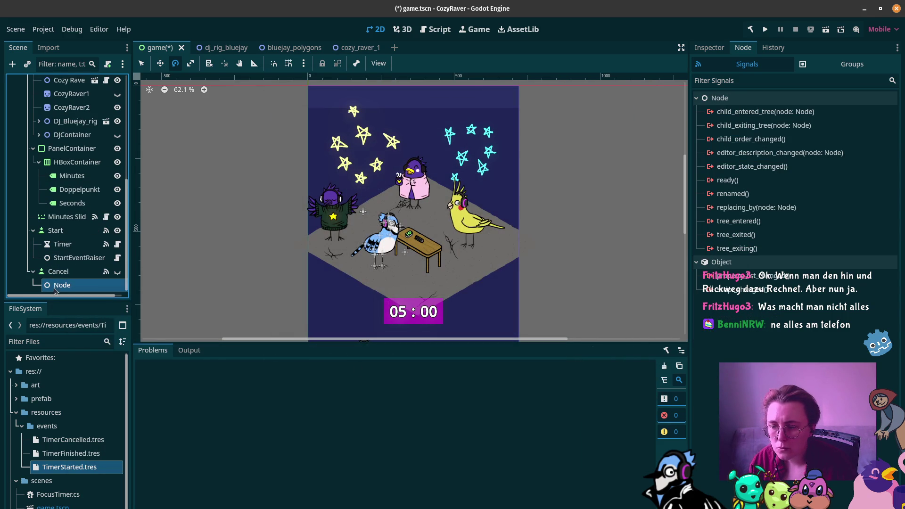
{"action": "double_click", "coordinate": [69, 285]}
{"action": "type", "text": "CancelEventRais"}
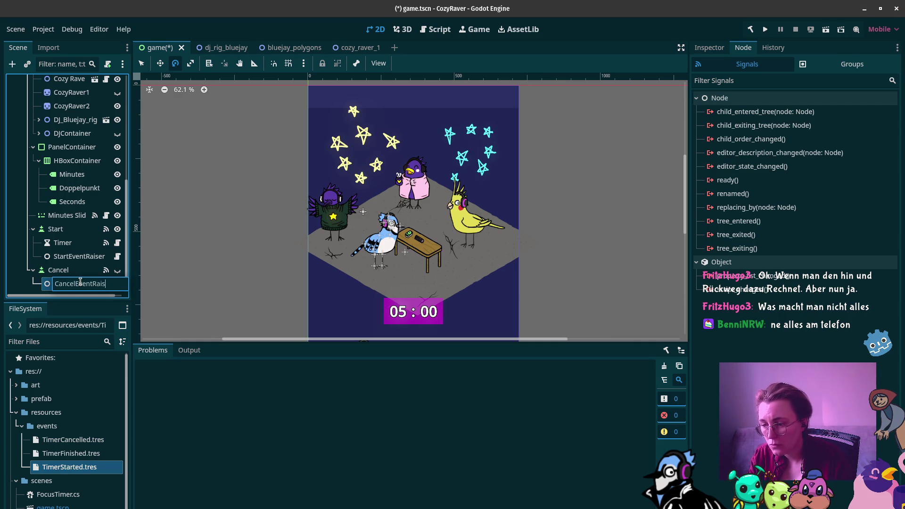
{"action": "type", "text": "er"}
{"action": "key", "text": "Return"}
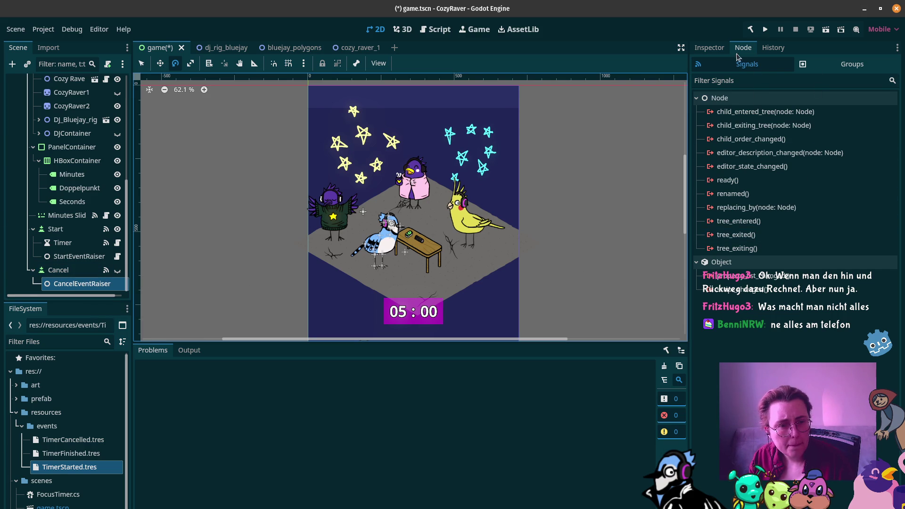
Attach EventRaiser.cs to CancelEventRaiser and add TimerCancelled.tres as its one event resource
{"action": "left_click", "coordinate": [709, 48]}
{"action": "left_click", "coordinate": [843, 173]}
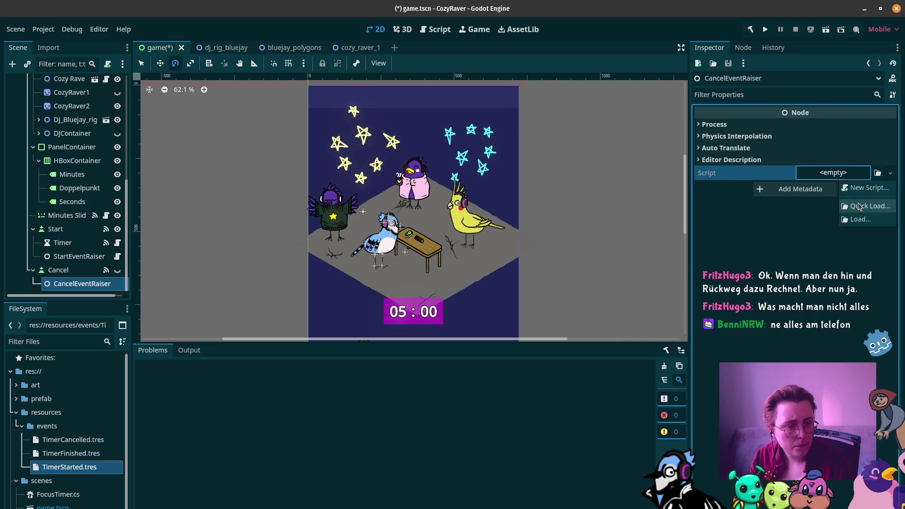
{"action": "left_click", "coordinate": [869, 206]}
{"action": "left_click", "coordinate": [404, 173]}
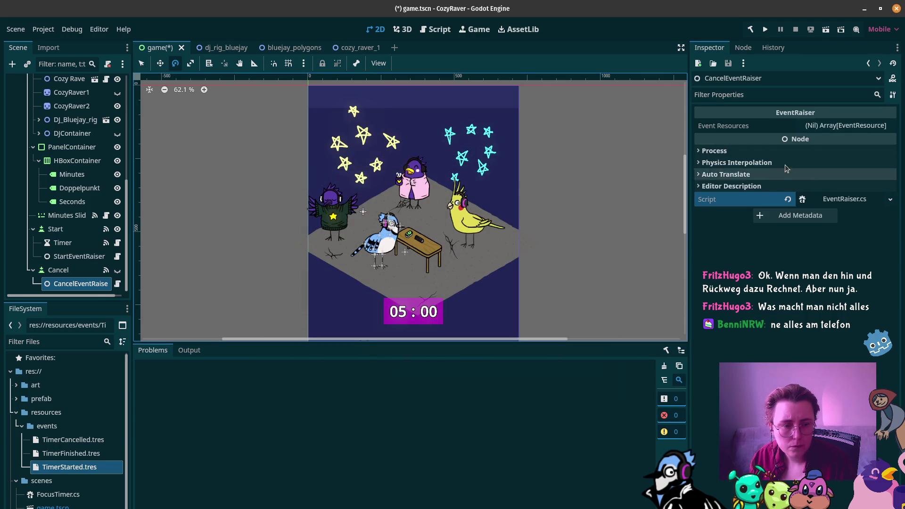
{"action": "left_click", "coordinate": [854, 125]}
{"action": "left_click", "coordinate": [800, 158]}
{"action": "left_click_drag", "start_coordinate": [73, 440], "coordinate": [828, 160]}
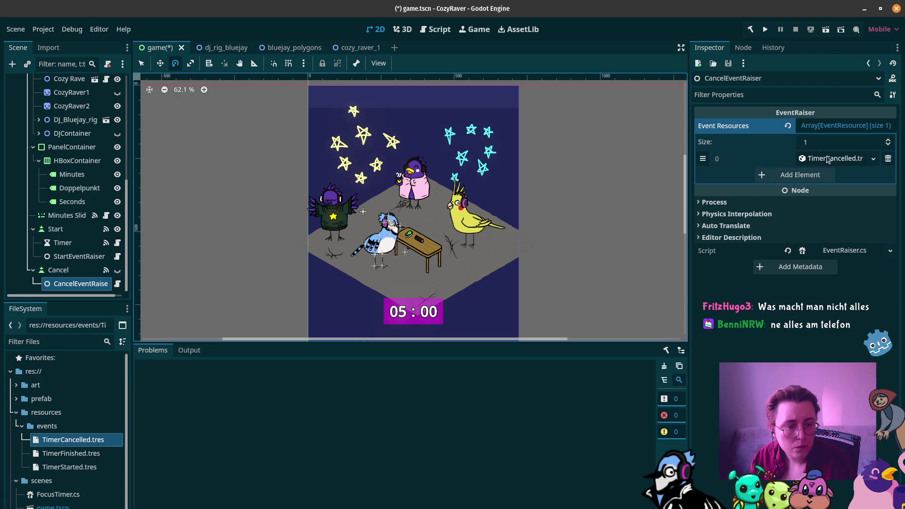
{"action": "left_click", "coordinate": [744, 48]}
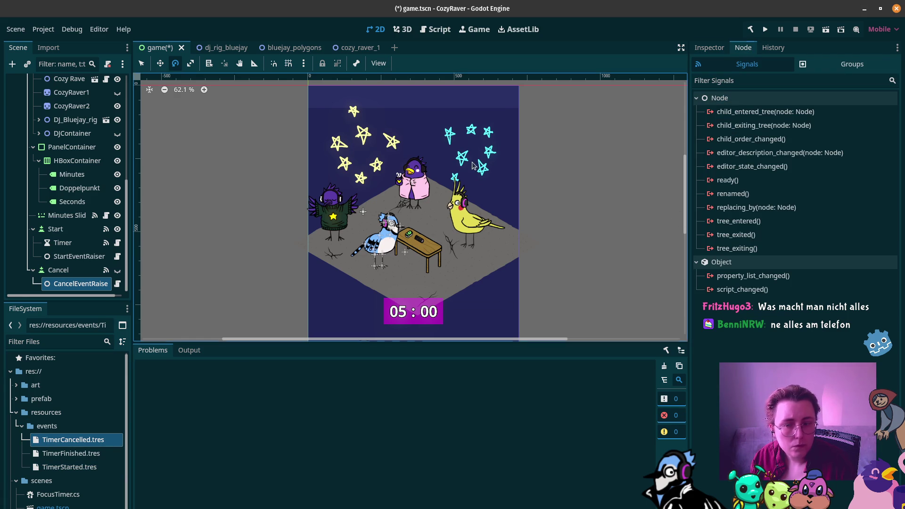
Connect Cancel's pressed() signal to CancelEventRaiser's RaiseEvents() method
{"action": "left_click", "coordinate": [58, 269]}
{"action": "left_click", "coordinate": [794, 141]}
{"action": "double_click", "coordinate": [794, 139]}
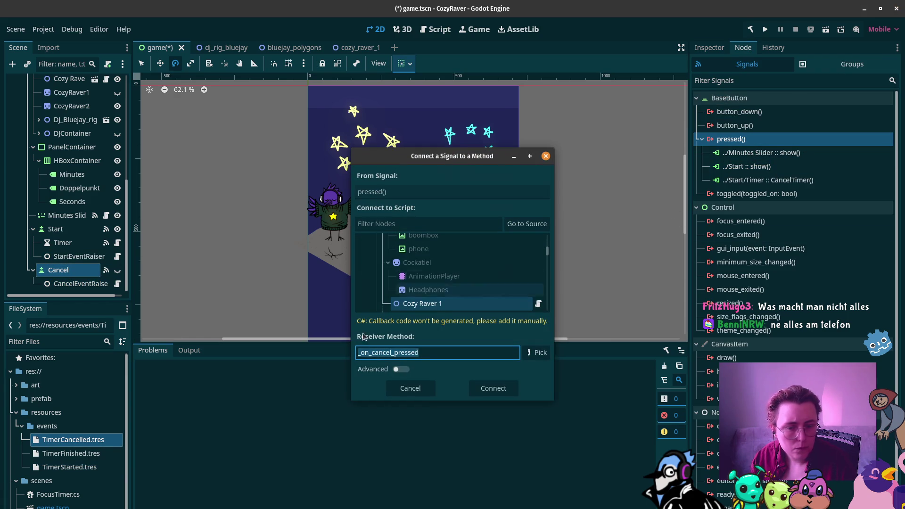
{"action": "left_click", "coordinate": [524, 223]}
{"action": "left_click", "coordinate": [480, 320]}
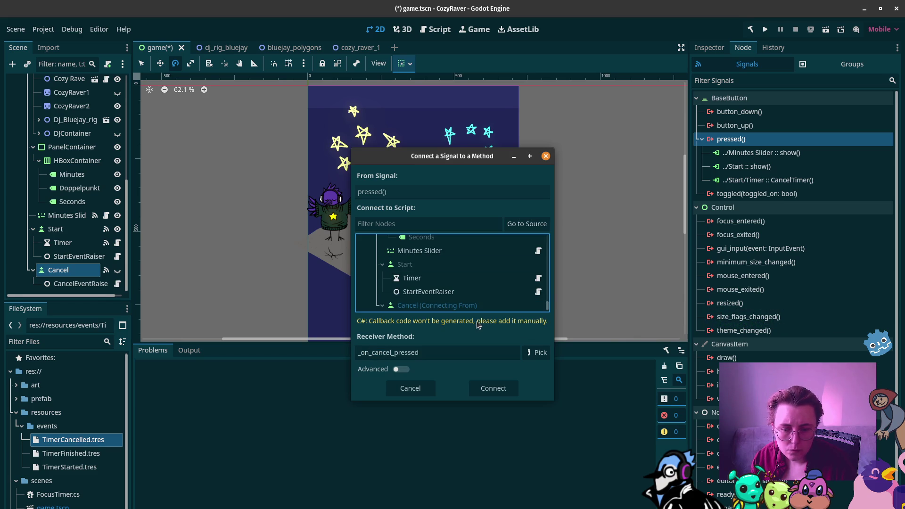
{"action": "left_click", "coordinate": [536, 354]}
{"action": "left_click", "coordinate": [443, 184]}
{"action": "left_click", "coordinate": [453, 414]}
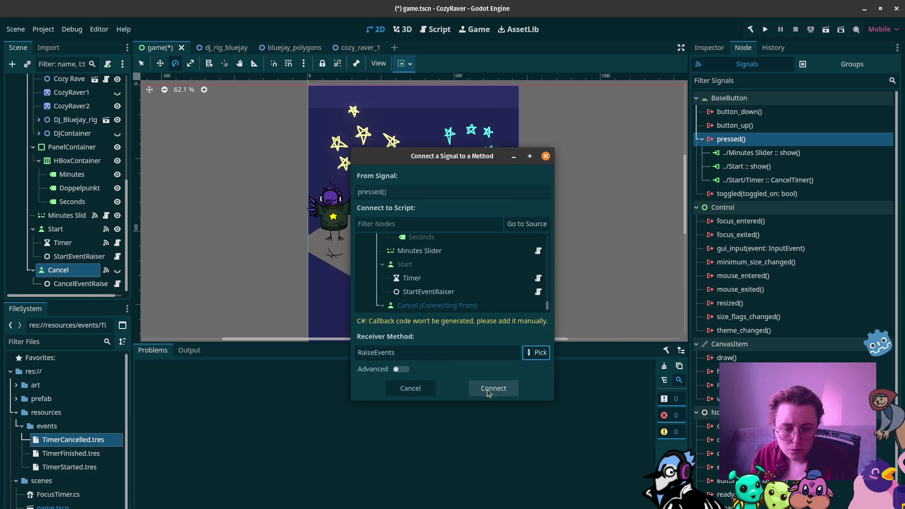
{"action": "left_click", "coordinate": [483, 392]}
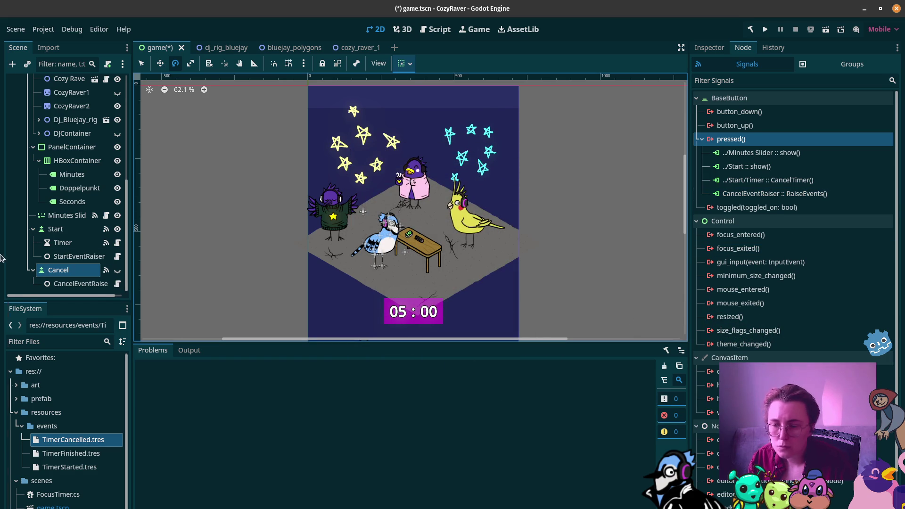
{"action": "left_click", "coordinate": [70, 243]}
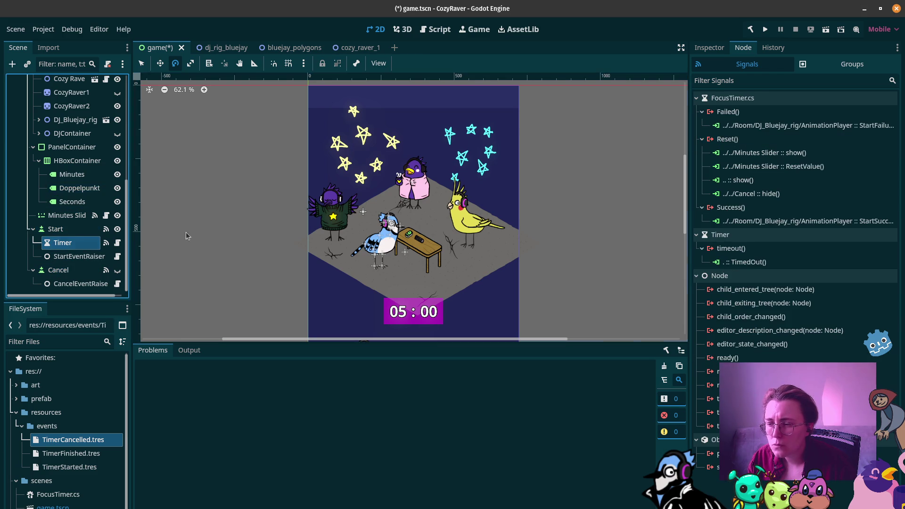
Check the Timer's Success signal, then add a plain Node child under Timer named FinishEventRaiser
{"action": "left_click", "coordinate": [710, 48]}
{"action": "left_click", "coordinate": [743, 48]}
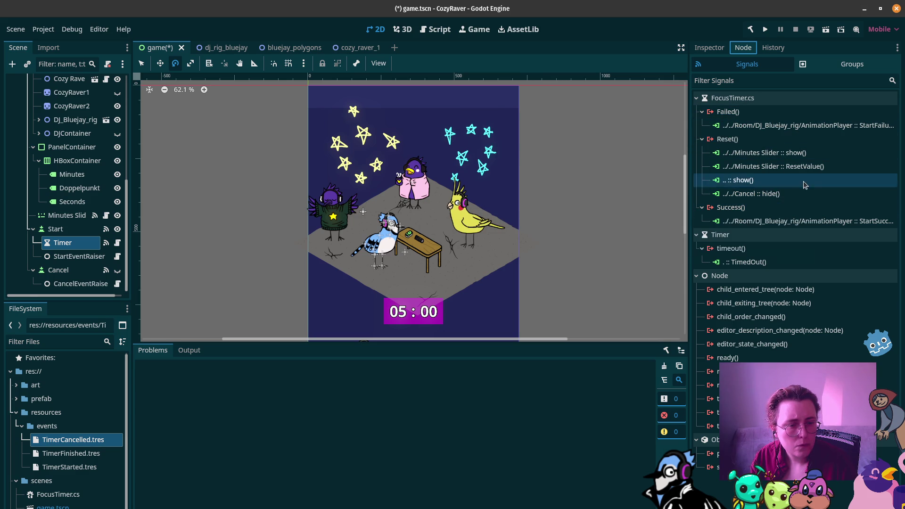
{"action": "left_click", "coordinate": [788, 211]}
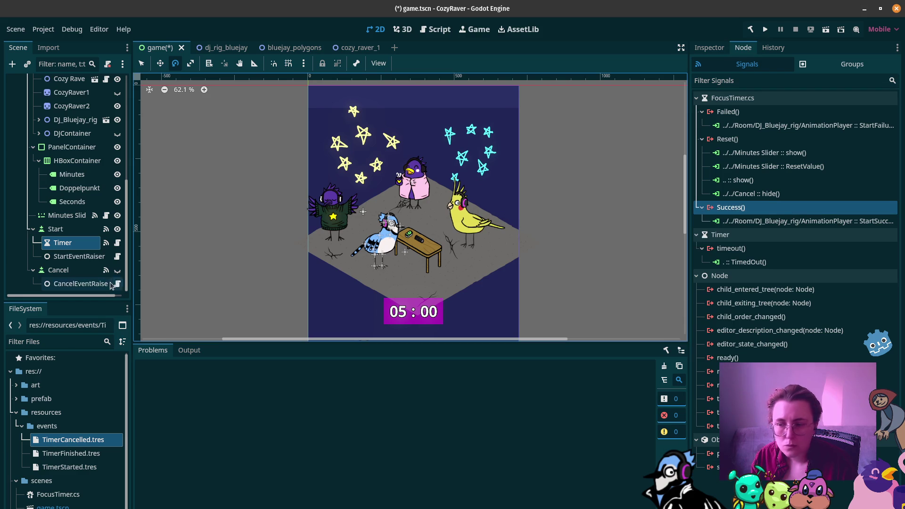
{"action": "right_click", "coordinate": [73, 244]}
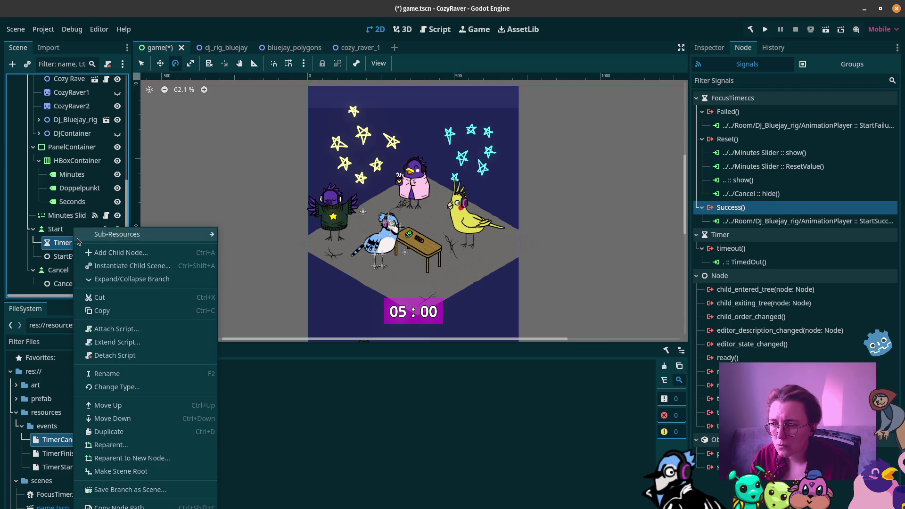
{"action": "left_click", "coordinate": [123, 251]}
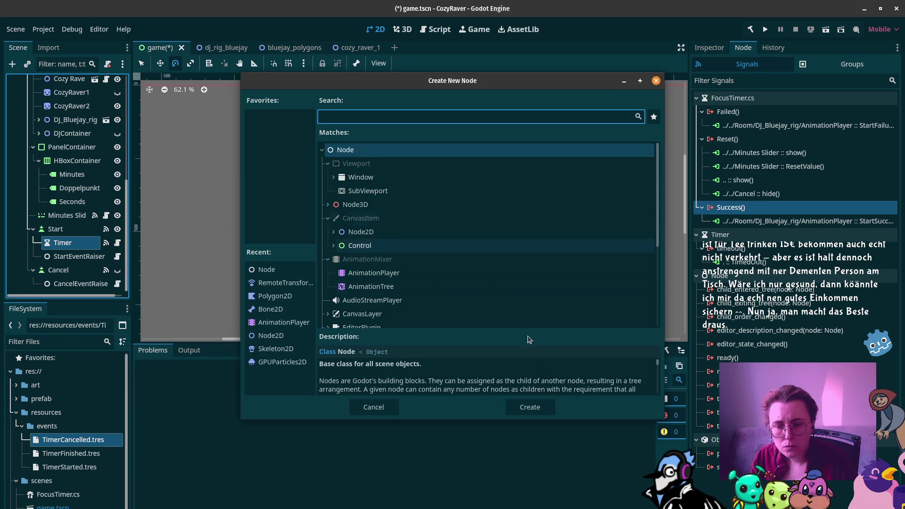
{"action": "left_click", "coordinate": [538, 404]}
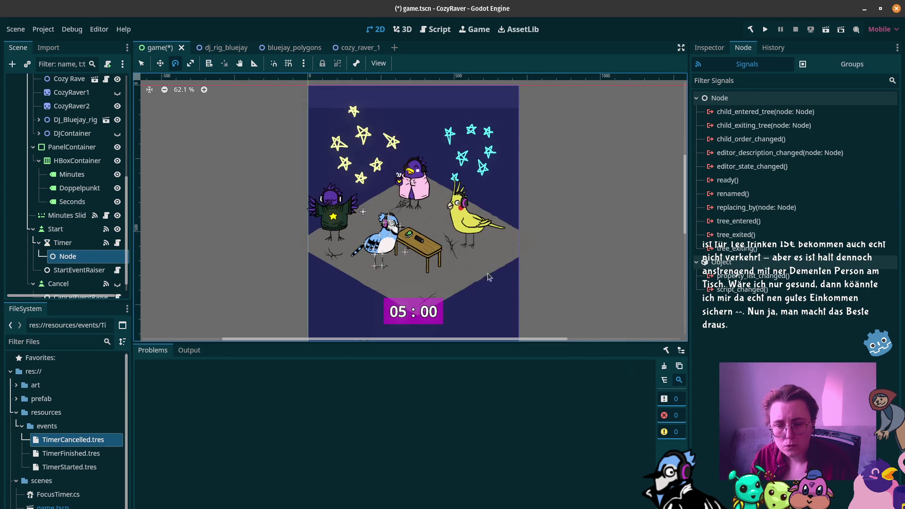
{"action": "left_click", "coordinate": [52, 261]}
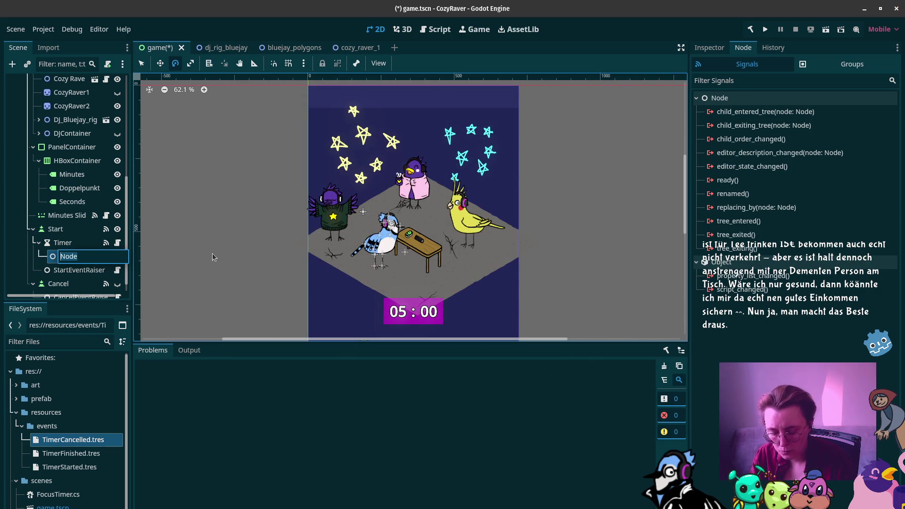
{"action": "type", "text": "FinishEve"}
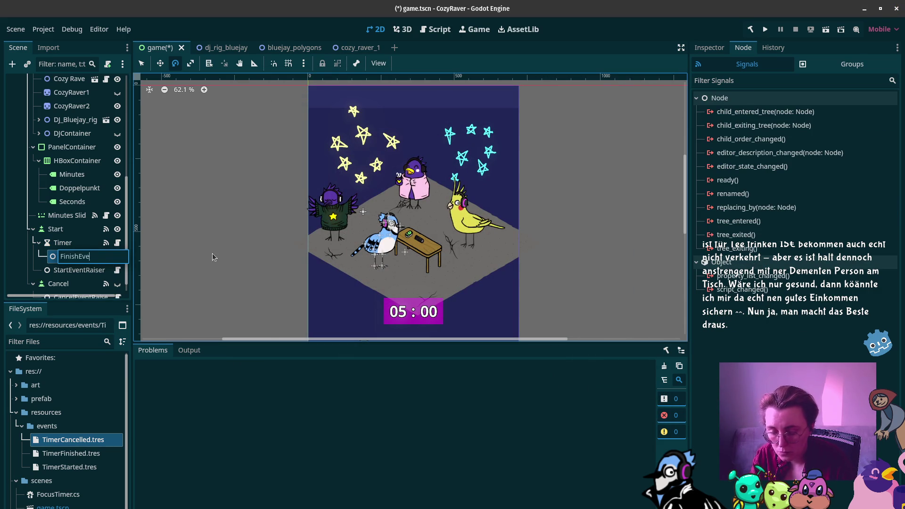
{"action": "type", "text": "ntRaiser"}
{"action": "key", "text": "Return"}
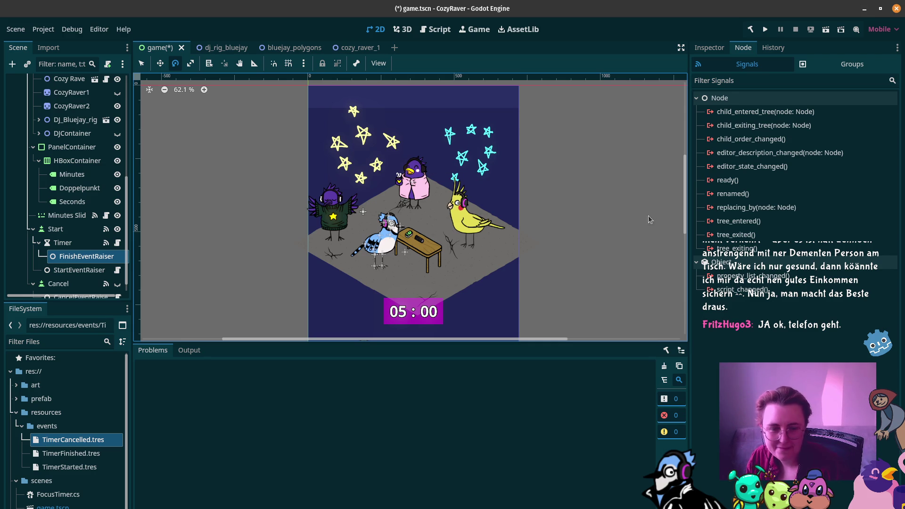
{"action": "left_click", "coordinate": [64, 242]}
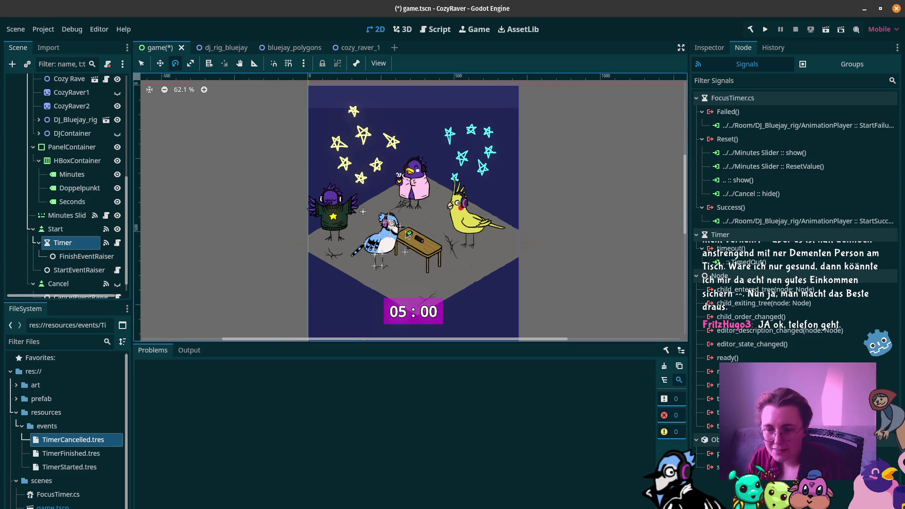
Attach EventRaiser.cs to FinishEventRaiser and add TimerFinished.tres as its one event resource
{"action": "left_click", "coordinate": [85, 257]}
{"action": "left_click", "coordinate": [708, 49]}
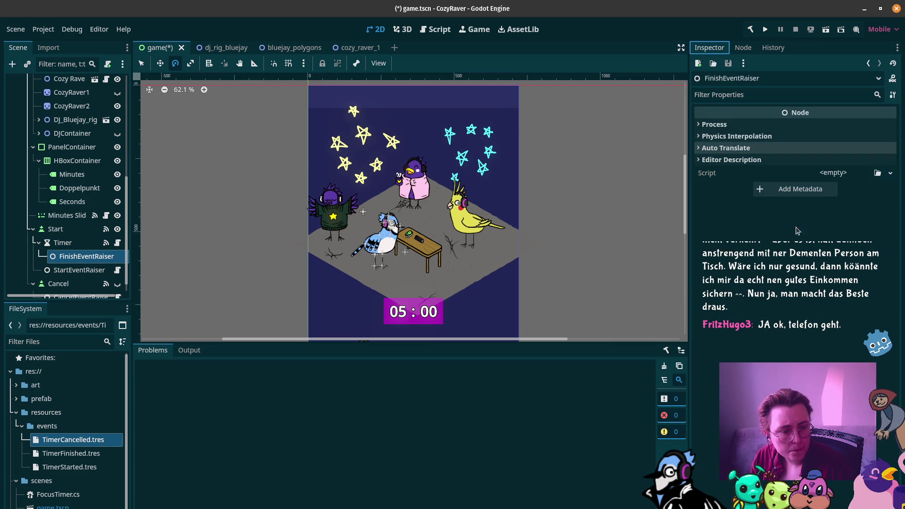
{"action": "left_click", "coordinate": [824, 173]}
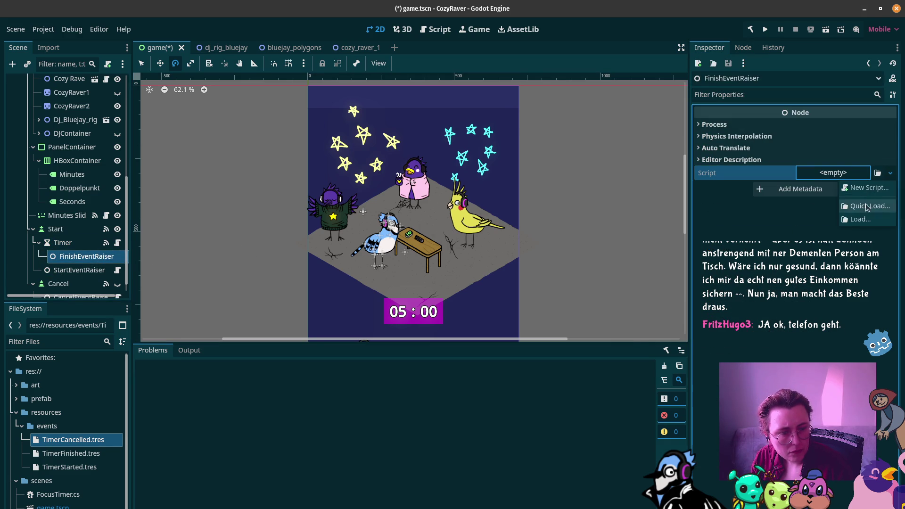
{"action": "left_click", "coordinate": [868, 206]}
{"action": "key", "text": "Return"}
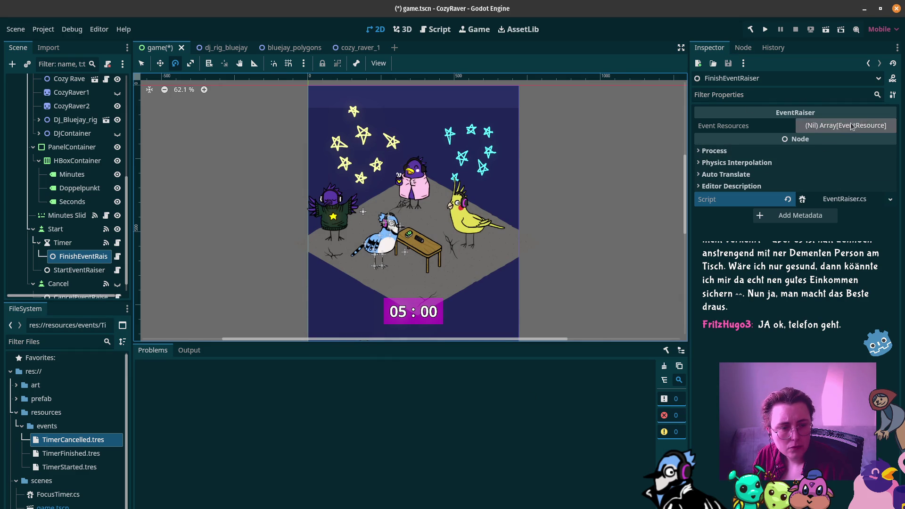
{"action": "left_click", "coordinate": [832, 126]}
{"action": "left_click", "coordinate": [796, 158]}
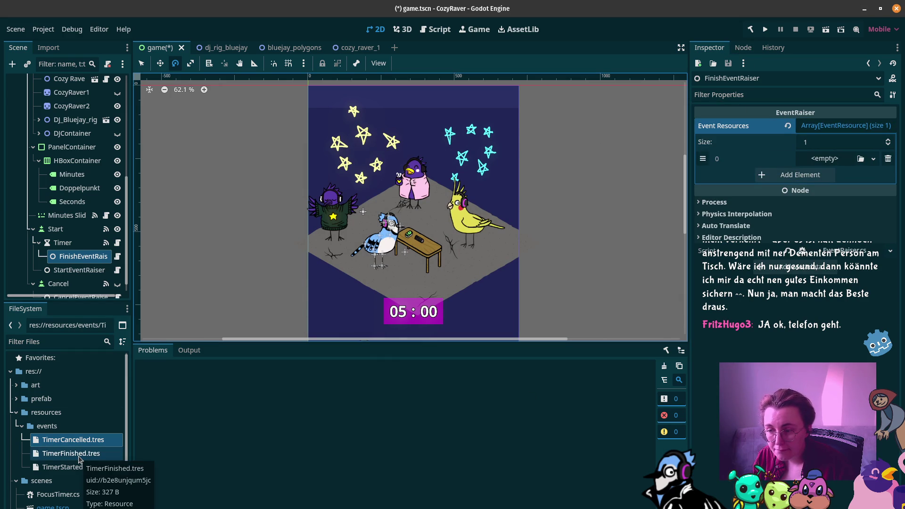
{"action": "mouse_move", "coordinate": [74, 455]}
{"action": "left_mouse_down"}
{"action": "mouse_move", "coordinate": [425, 283]}
{"action": "mouse_move", "coordinate": [830, 160]}
{"action": "left_mouse_up"}
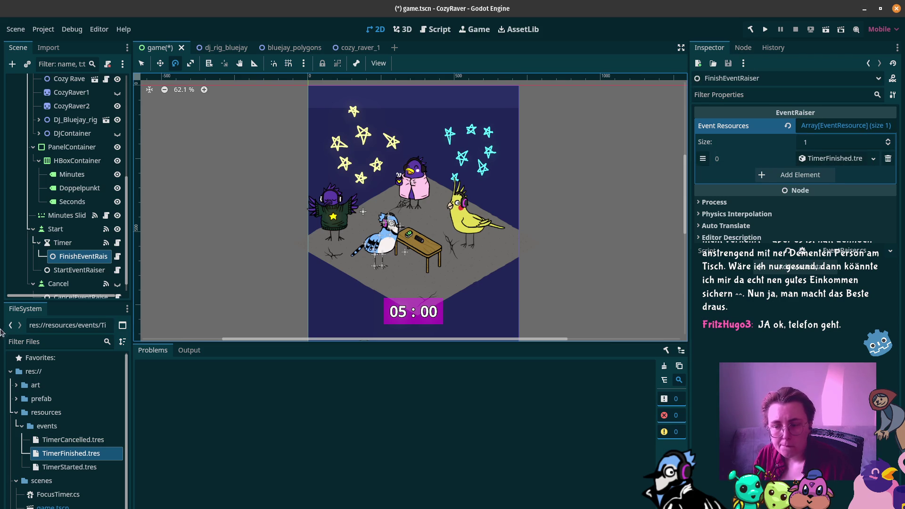
{"action": "left_click", "coordinate": [63, 243]}
{"action": "left_click", "coordinate": [744, 48]}
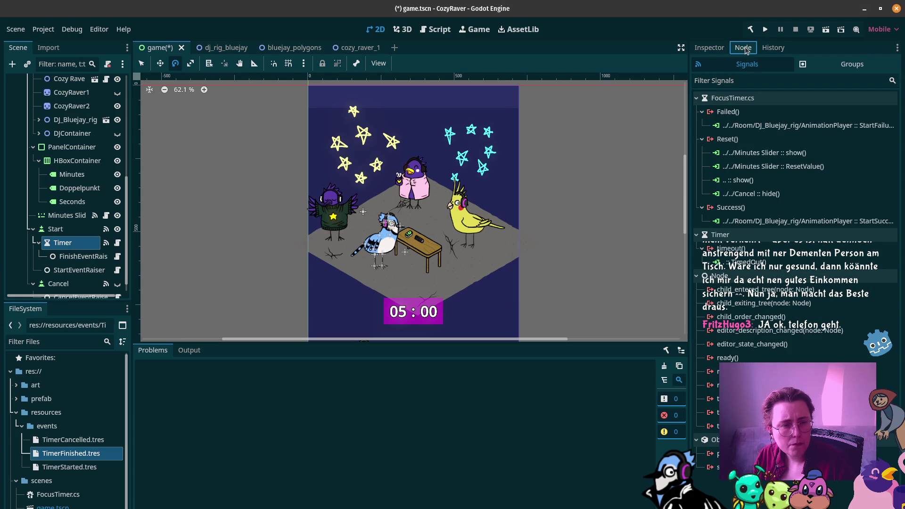
Connect the Timer's Success() signal to FinishEventRaiser's RaiseEvents() and save game.tscn
{"action": "left_click", "coordinate": [737, 204]}
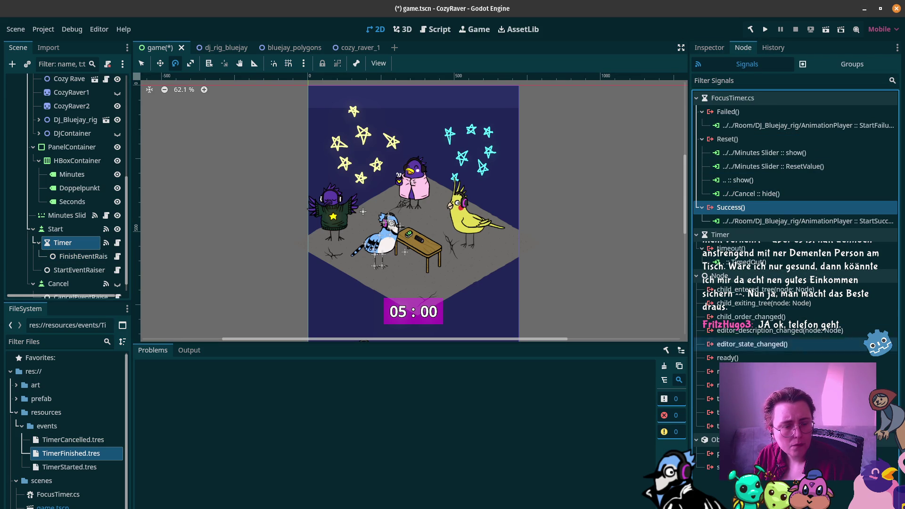
{"action": "double_click", "coordinate": [731, 208]}
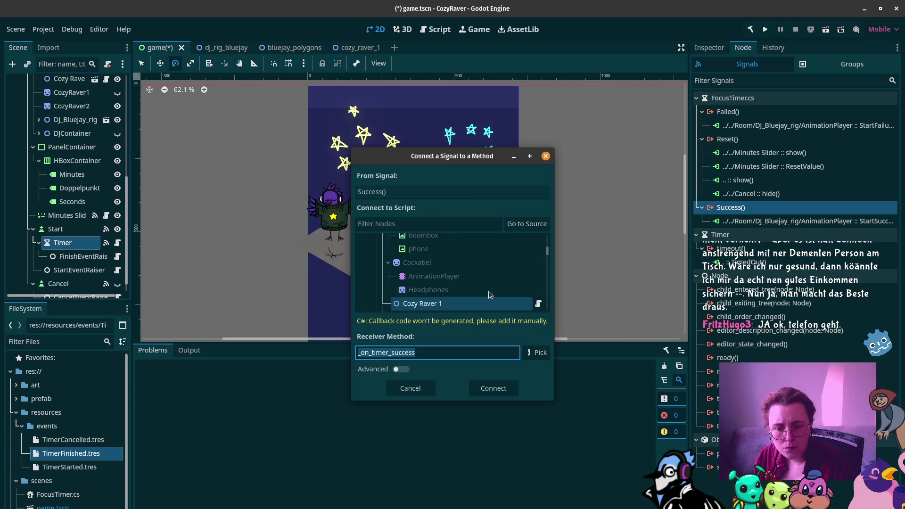
{"action": "scroll", "coordinate": [486, 283], "scroll_direction": "down", "scroll_amount": 5}
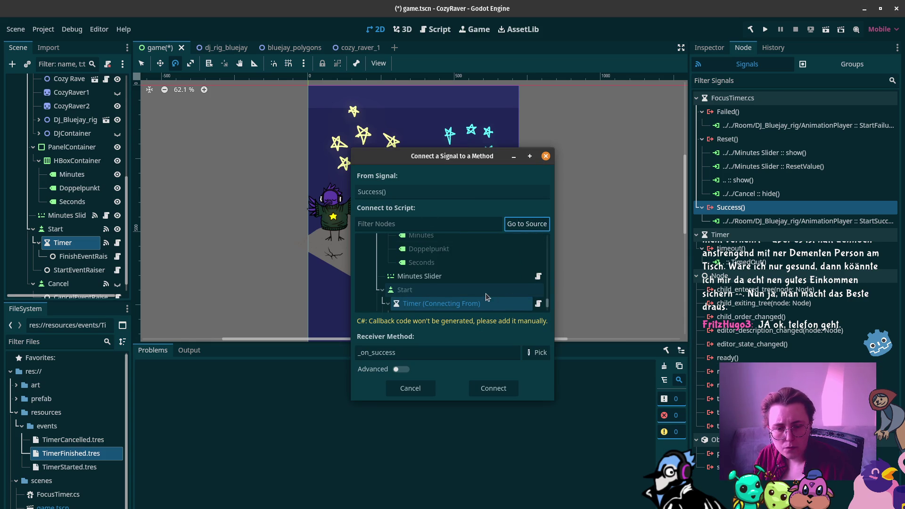
{"action": "left_click", "coordinate": [468, 308]}
{"action": "left_click", "coordinate": [544, 358]}
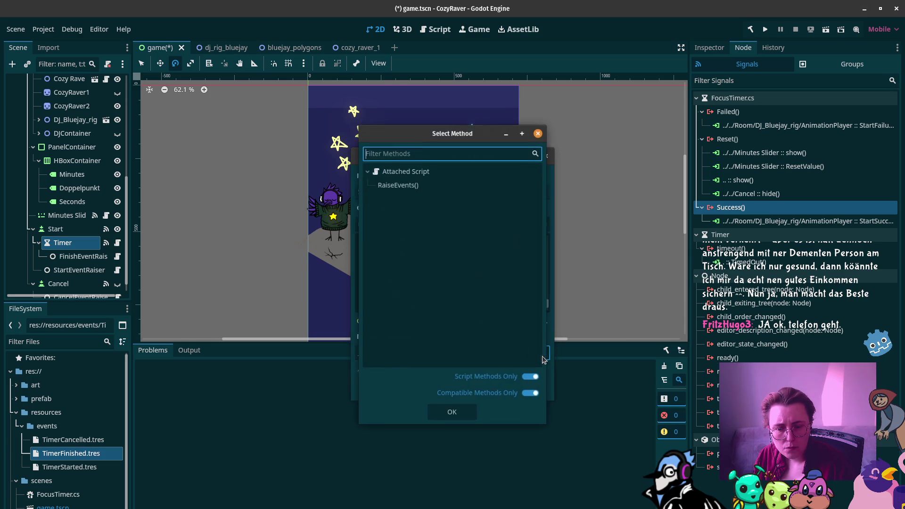
{"action": "left_click", "coordinate": [422, 241]}
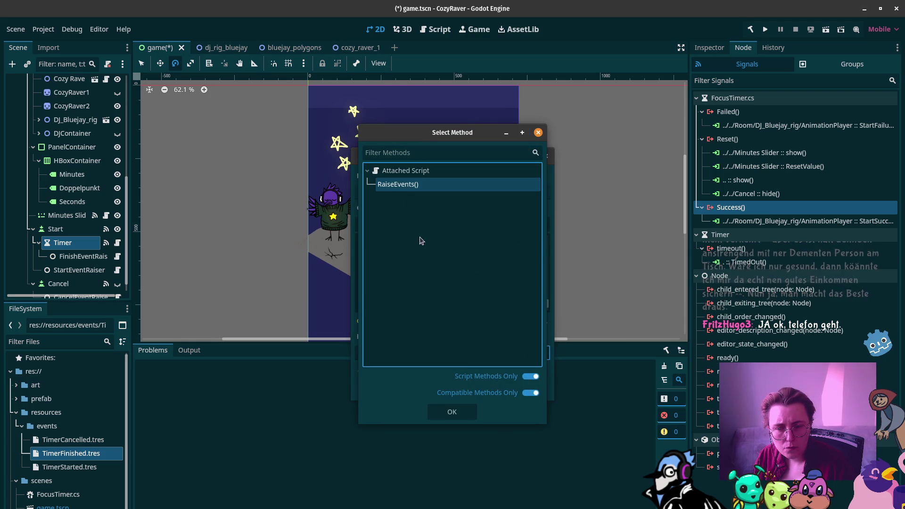
{"action": "left_click", "coordinate": [462, 407]}
{"action": "left_click", "coordinate": [493, 388]}
{"action": "key", "text": "ctrl+s"}
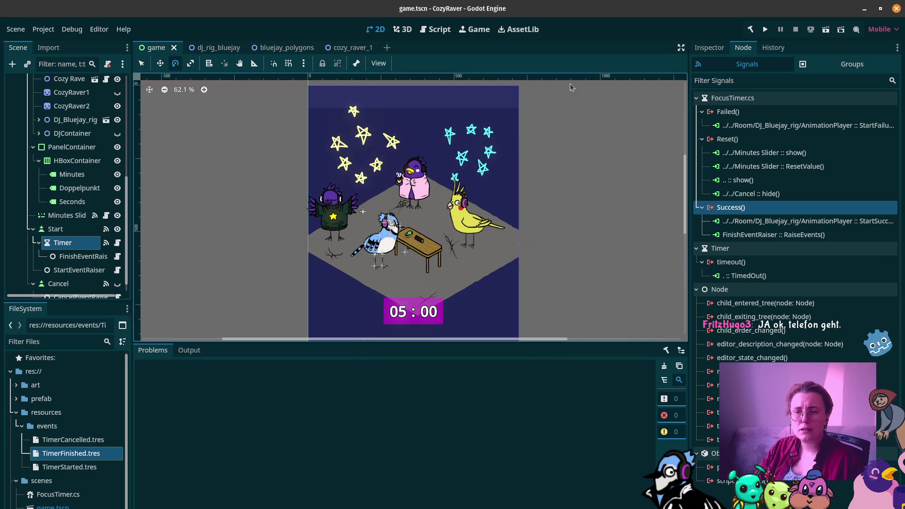
Open cozy_raver_1.tscn, collapse Bones, and show the AnimationPlayer node's properties and script picker
{"action": "left_click", "coordinate": [367, 49]}
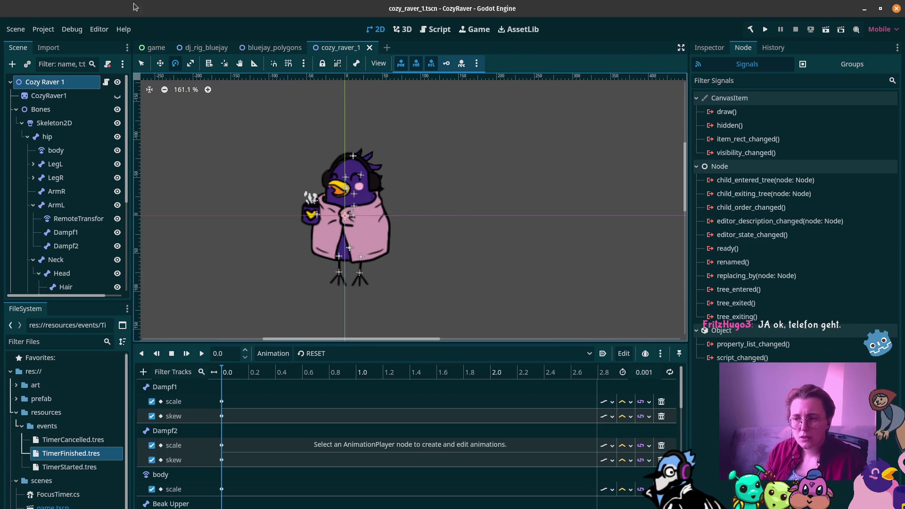
{"action": "left_click", "coordinate": [16, 110]}
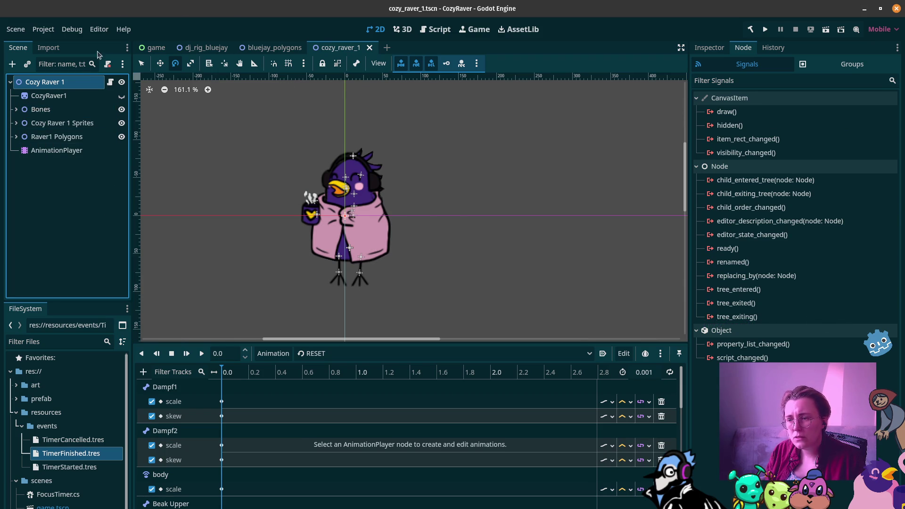
{"action": "left_click", "coordinate": [707, 52]}
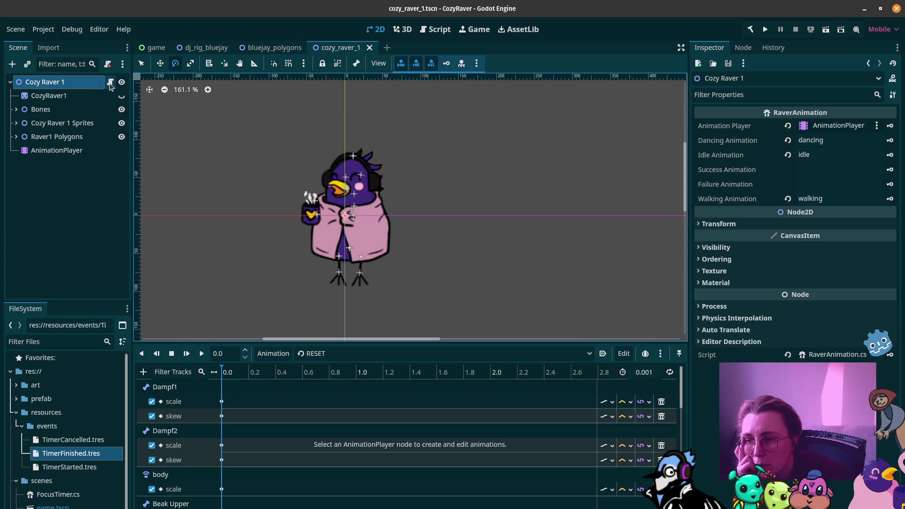
{"action": "left_click", "coordinate": [56, 150]}
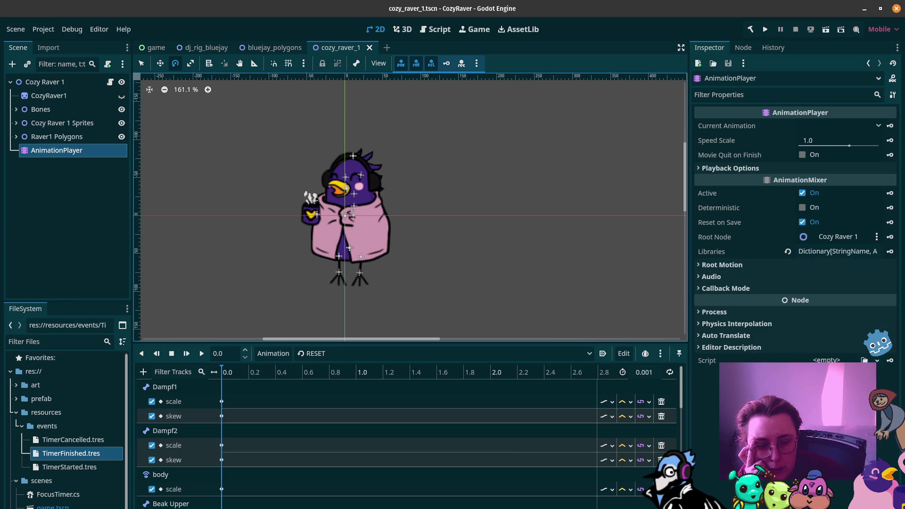
{"action": "left_click", "coordinate": [797, 375]}
{"action": "left_click", "coordinate": [600, 241]}
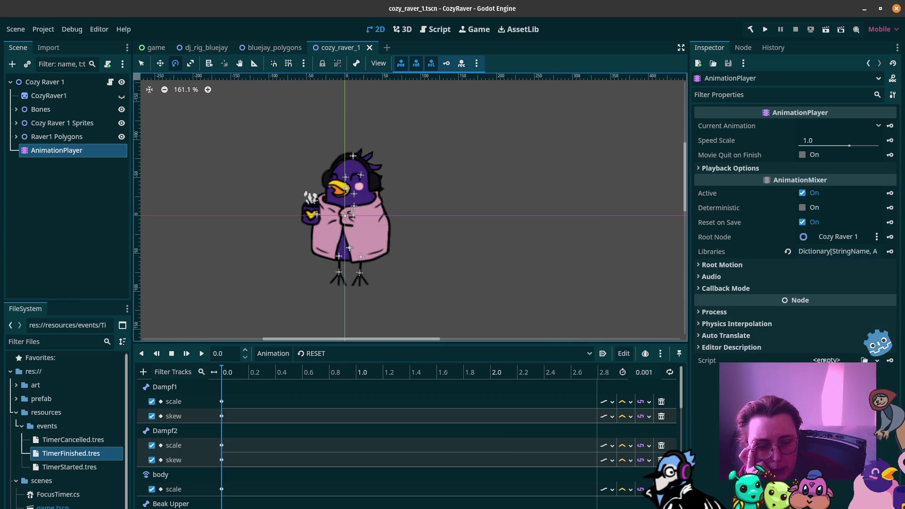
{"action": "left_click", "coordinate": [865, 361]}
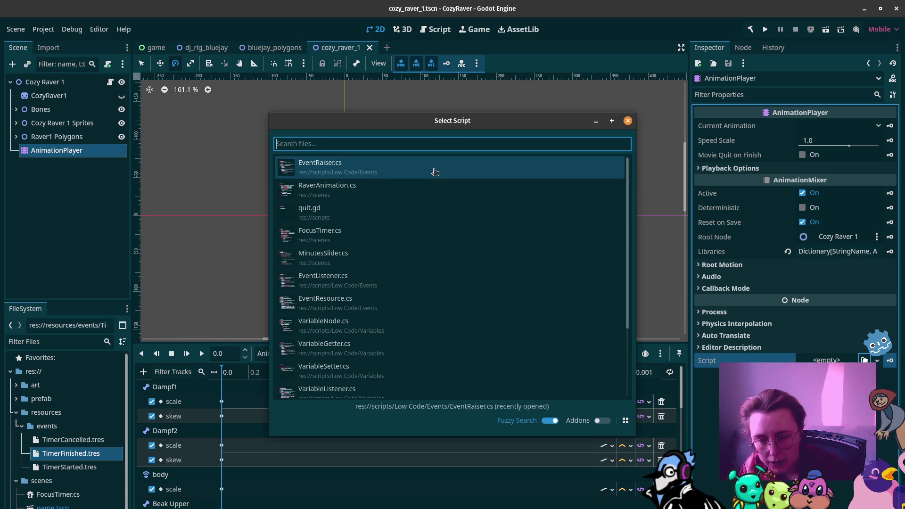
Load RaverAnimation.cs on AnimationPlayer, assign AnimationPlayer, set dancing, idle and walking animations, and save
{"action": "type", "text": "raver"}
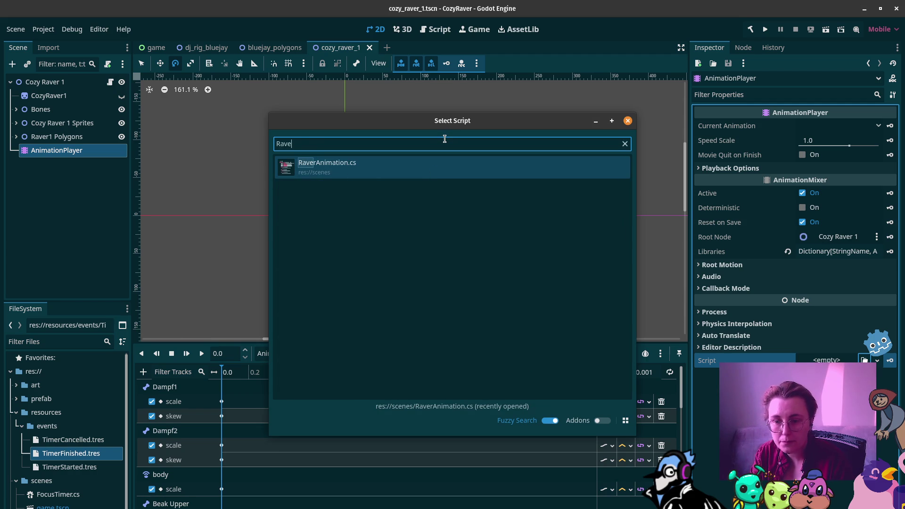
{"action": "key", "text": "Return"}
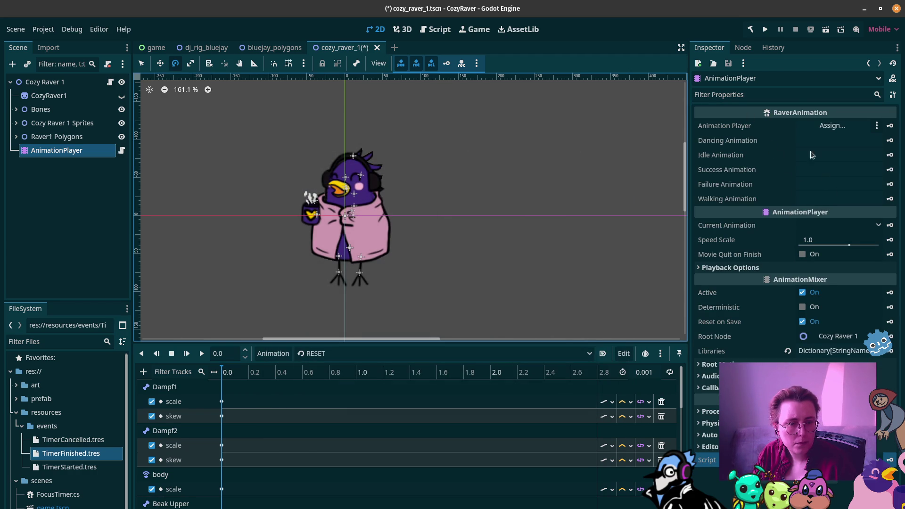
{"action": "mouse_move", "coordinate": [90, 152]}
{"action": "left_mouse_down"}
{"action": "mouse_move", "coordinate": [724, 146]}
{"action": "mouse_move", "coordinate": [850, 126]}
{"action": "left_mouse_up"}
{"action": "left_click", "coordinate": [845, 139]}
{"action": "type", "text": "dancing"}
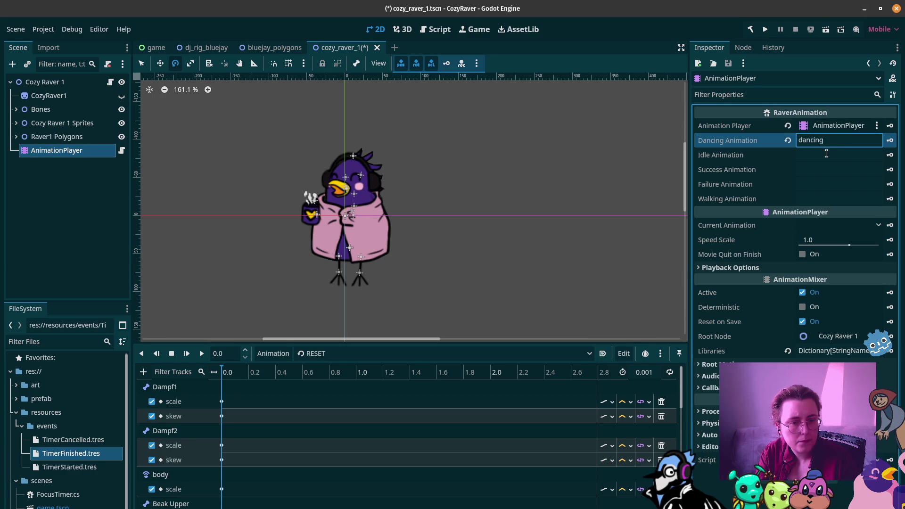
{"action": "left_click", "coordinate": [826, 155]}
{"action": "type", "text": "idle"}
{"action": "left_click", "coordinate": [817, 195]}
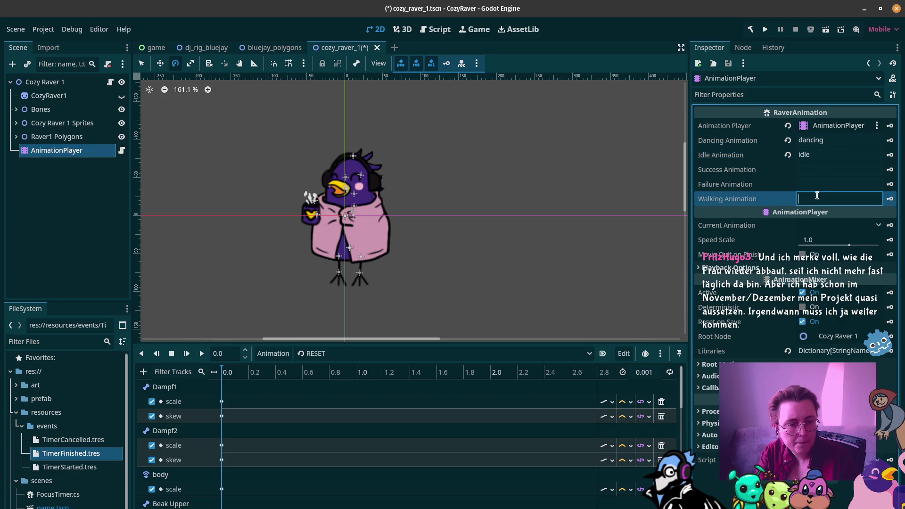
{"action": "type", "text": "ali"}
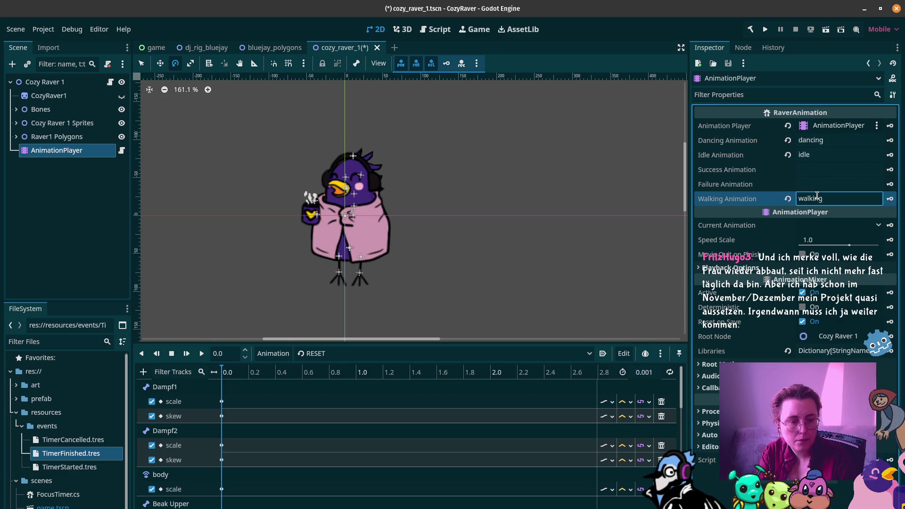
{"action": "key", "text": "ctrl+s"}
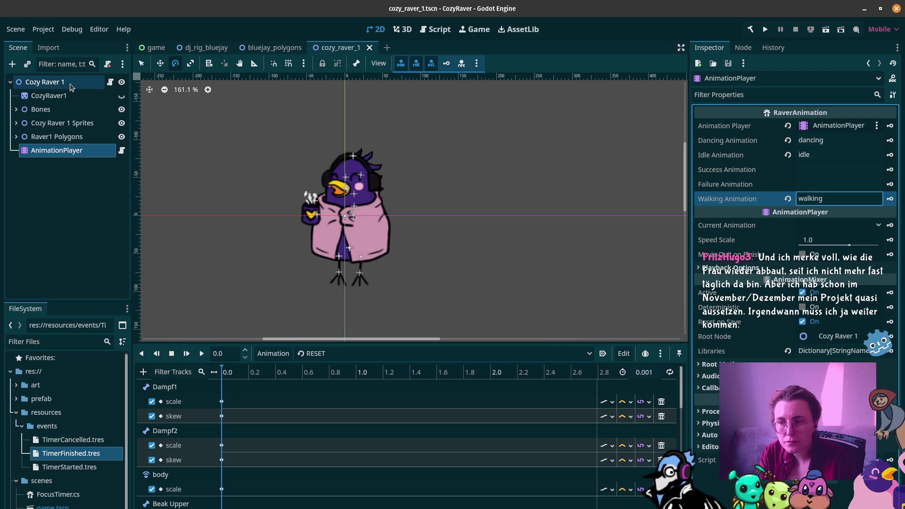
Remove the RaverAnimation script from the Cozy Raver 1 root node and save the scene
{"action": "left_click", "coordinate": [101, 86]}
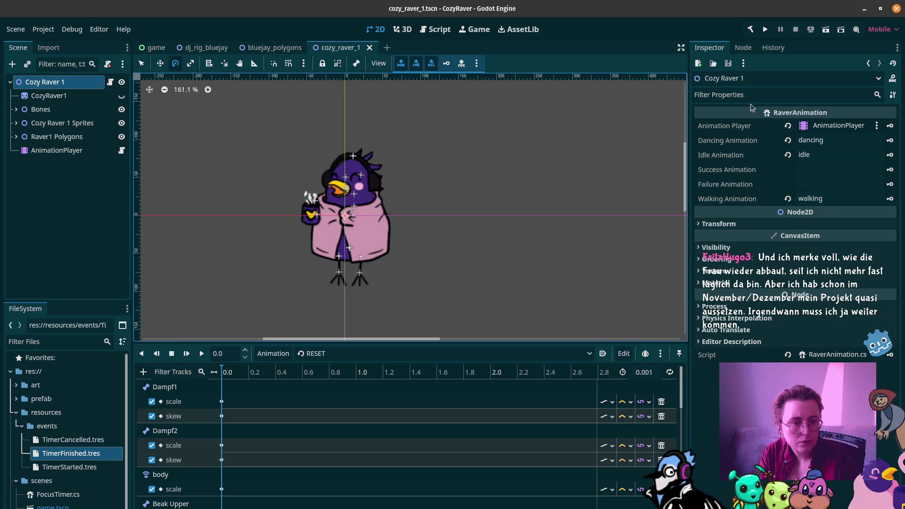
{"action": "left_click", "coordinate": [787, 354]}
{"action": "key", "text": "ctrl+s"}
{"action": "left_click", "coordinate": [56, 151]}
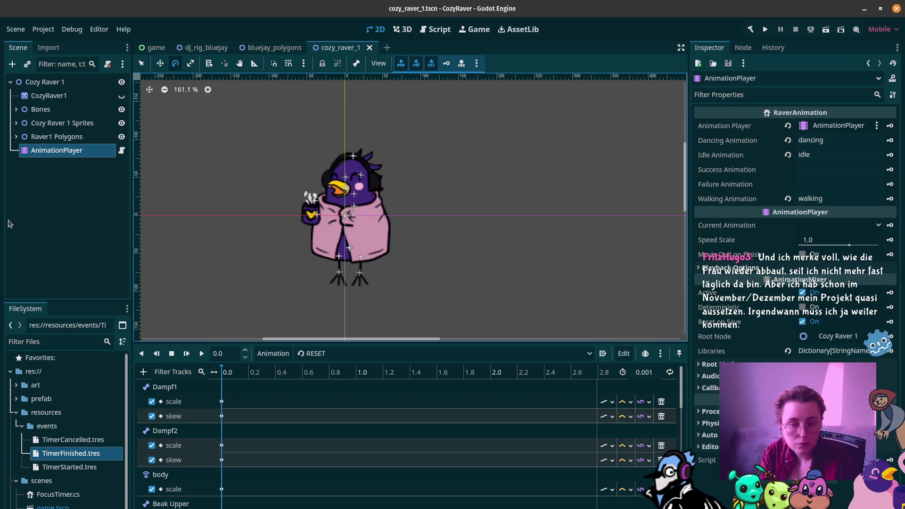
{"action": "right_click", "coordinate": [55, 151]}
Add a plain Node child under AnimationPlayer
{"action": "left_click", "coordinate": [108, 180]}
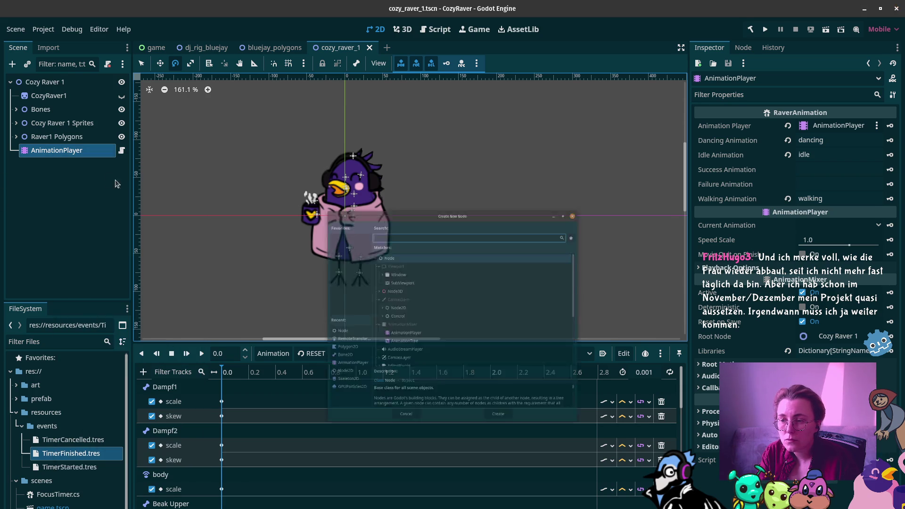
{"action": "type", "text": "EventLi"}
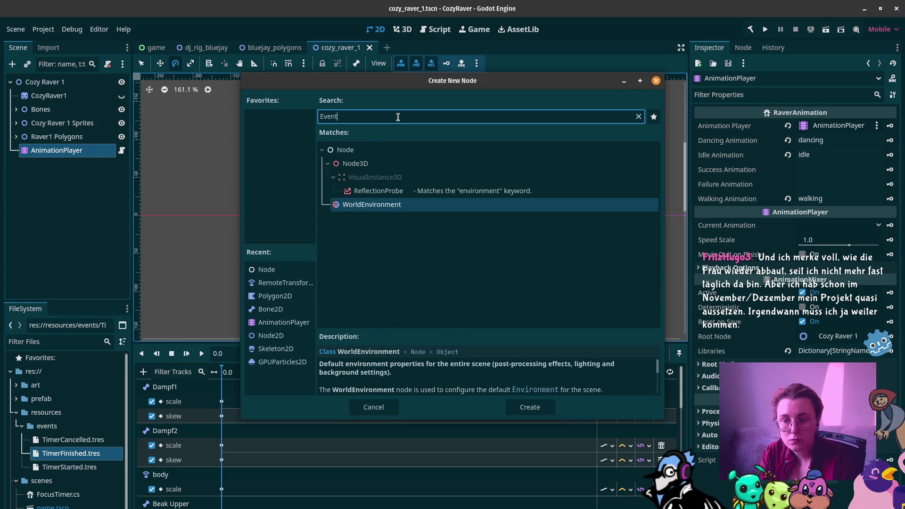
{"action": "key", "text": "BackSpace"}
{"action": "key", "text": "BackSpace"}
{"action": "key", "text": "BackSpace"}
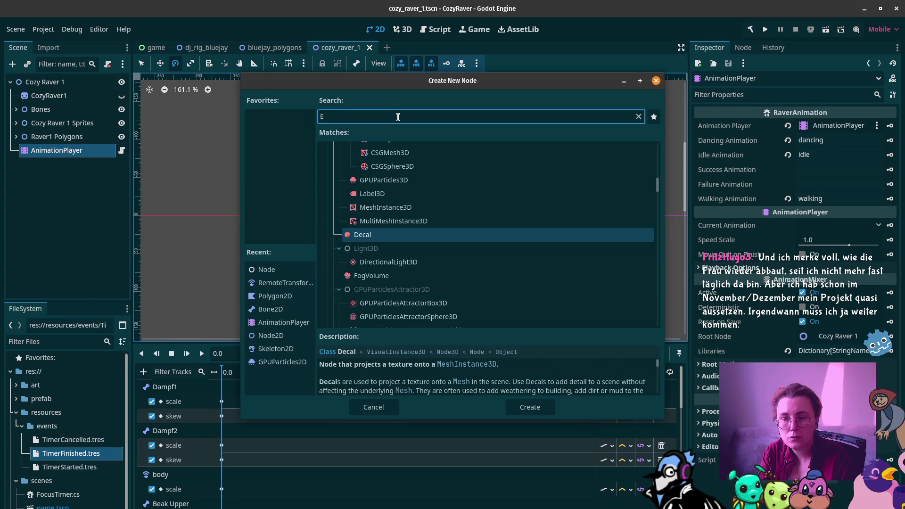
{"action": "type", "text": "vent"}
{"action": "key", "text": "BackSpace"}
{"action": "key", "text": "BackSpace"}
{"action": "key", "text": "BackSpace"}
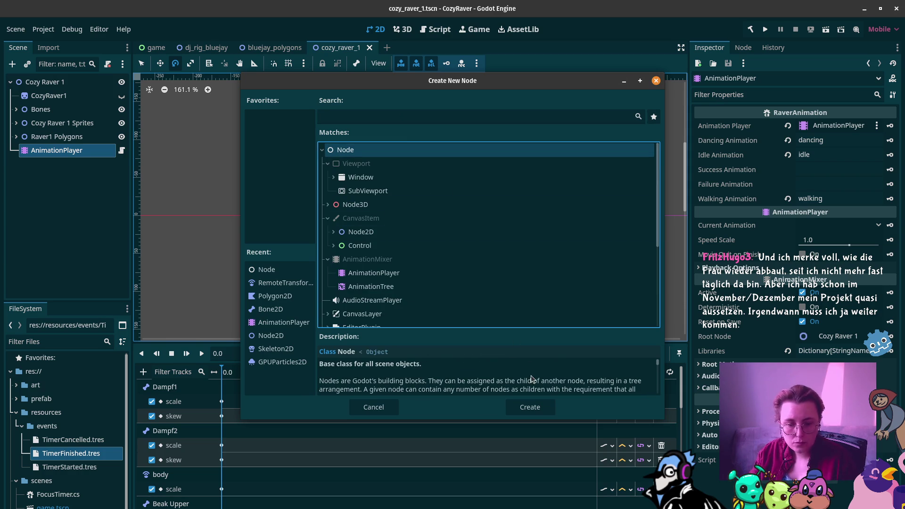
{"action": "left_click", "coordinate": [532, 408]}
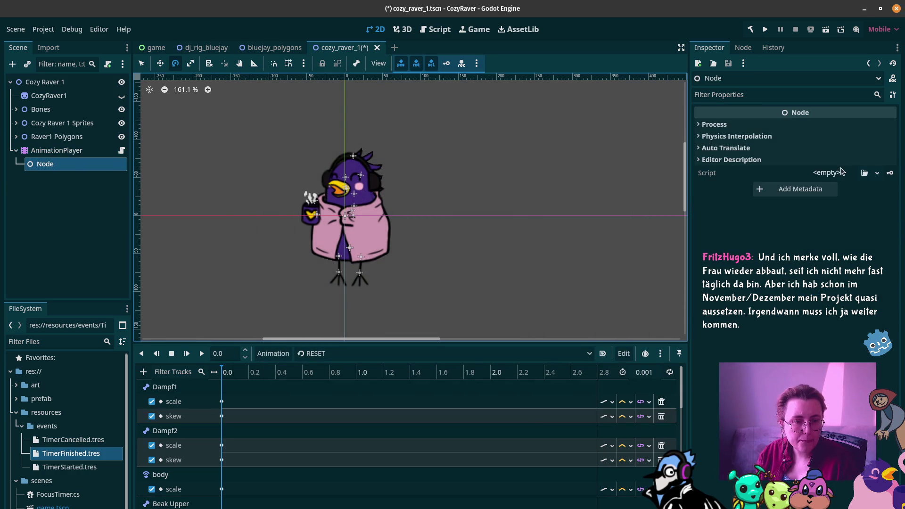
Attach EventListener.cs to the new node and add TimerStarted.tres to its Event Resources
{"action": "left_click", "coordinate": [866, 174]}
{"action": "type", "text": "Ev"}
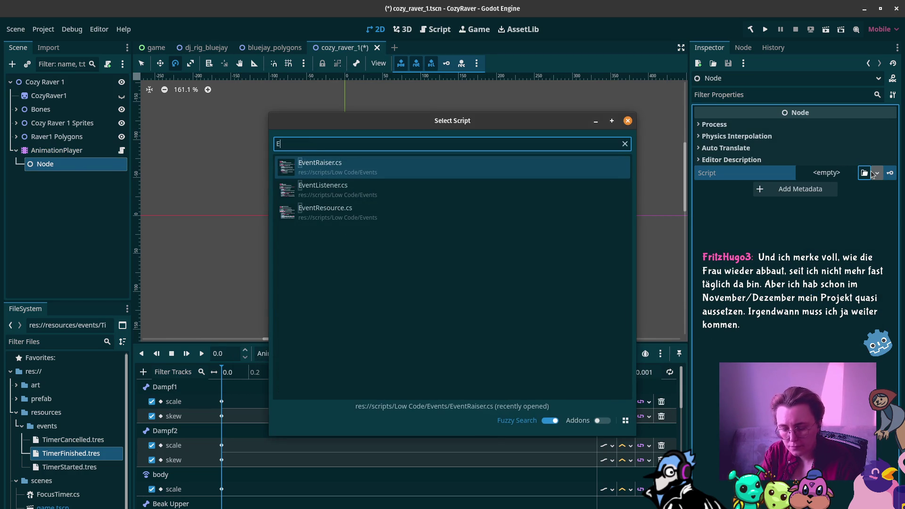
{"action": "key", "text": "Down"}
{"action": "key", "text": "Return"}
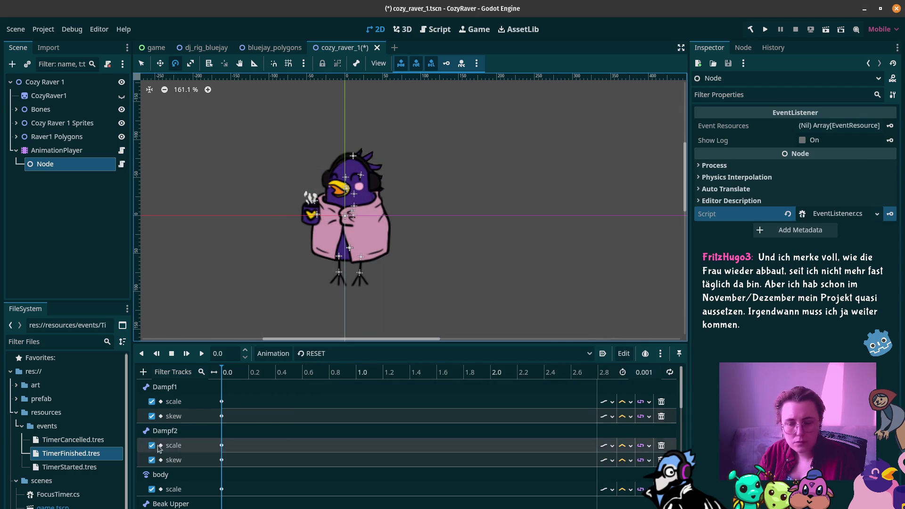
{"action": "mouse_move", "coordinate": [78, 466]}
{"action": "left_mouse_down"}
{"action": "mouse_move", "coordinate": [377, 378]}
{"action": "mouse_move", "coordinate": [863, 131]}
{"action": "mouse_move", "coordinate": [840, 125]}
{"action": "left_mouse_up"}
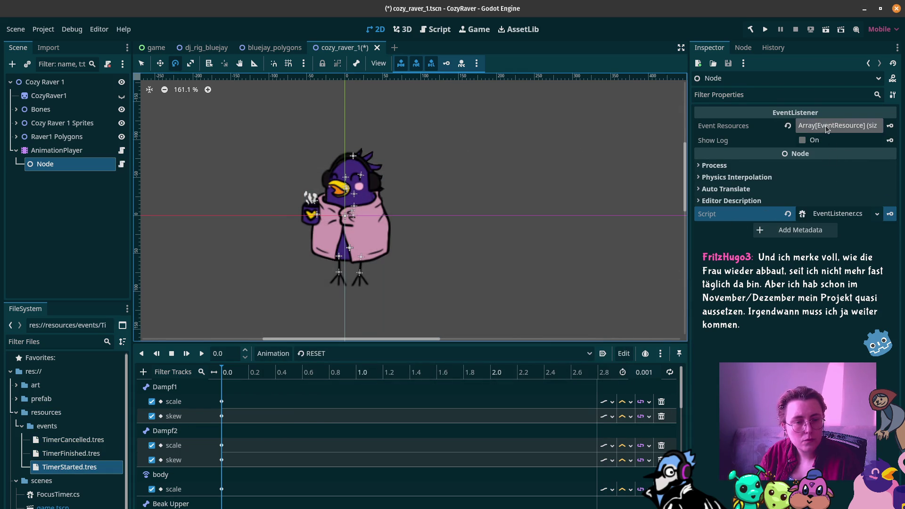
Check the new node's signals, save the scene with F5, and open EventListener.cs in Rider
{"action": "left_click", "coordinate": [744, 48]}
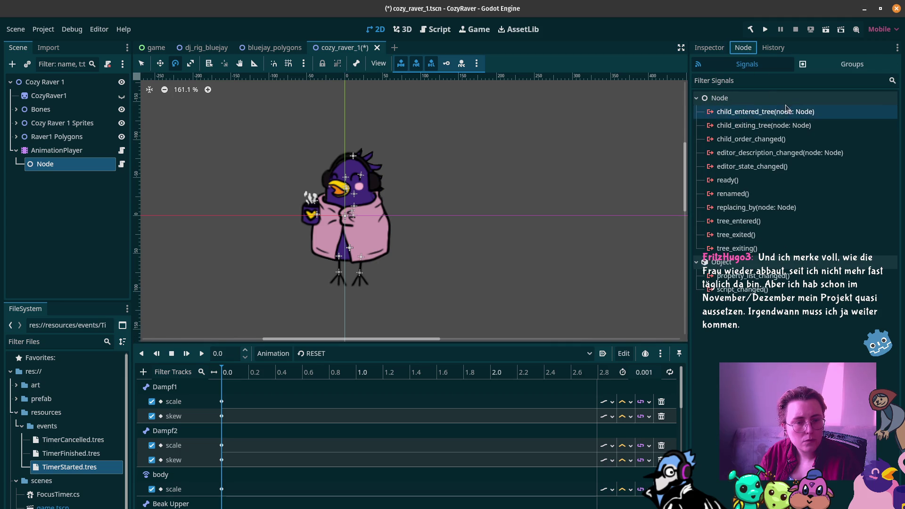
{"action": "left_click", "coordinate": [702, 50]}
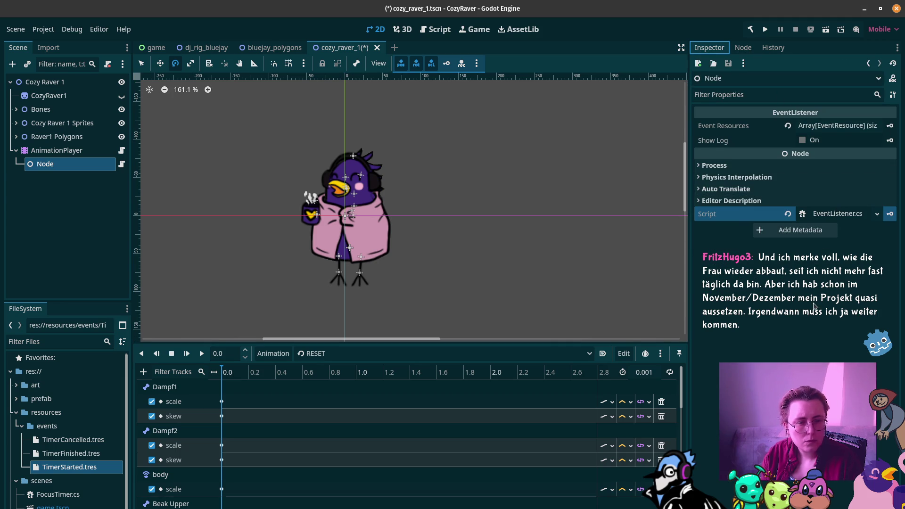
{"action": "key", "text": "F5"}
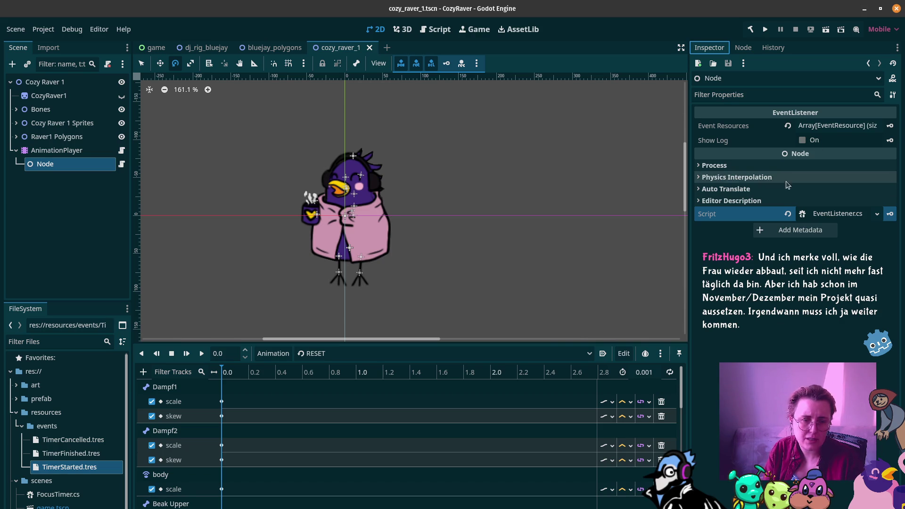
{"action": "left_click", "coordinate": [756, 48]}
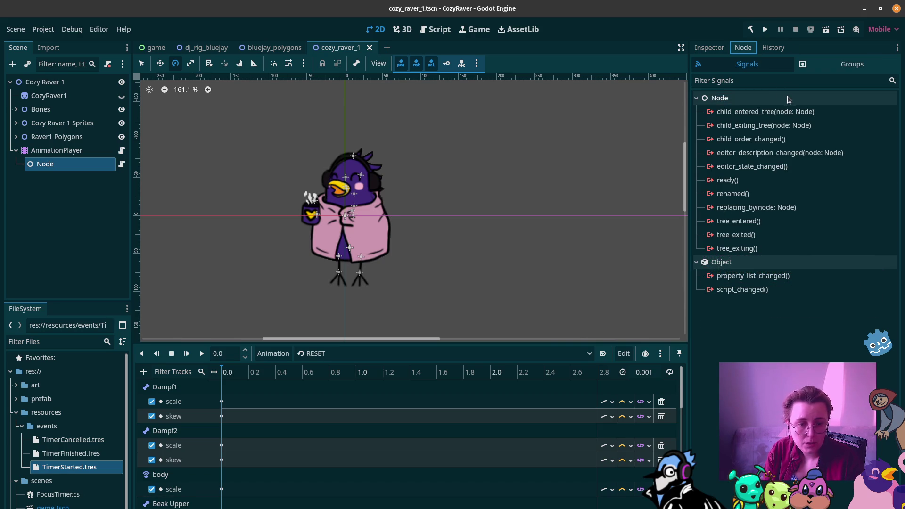
{"action": "left_click", "coordinate": [709, 48]}
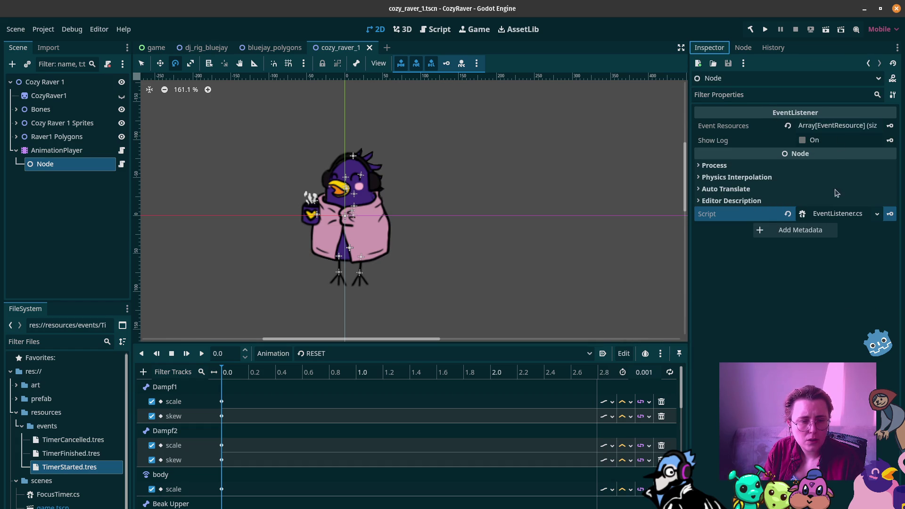
{"action": "left_click", "coordinate": [839, 214]}
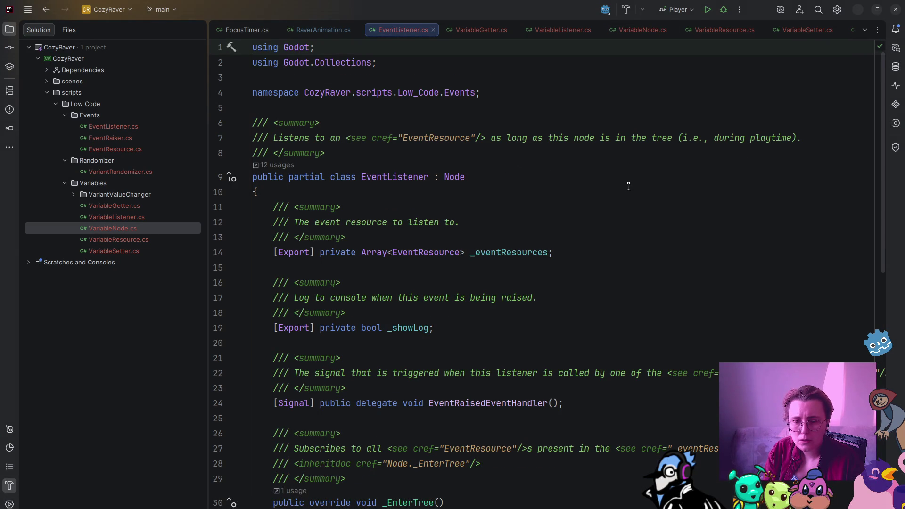
Read how EventListener.cs raises EventRaised in Rider, then return to Godot's RaverAnimation node properties
{"action": "scroll", "coordinate": [629, 186], "scroll_direction": "down", "scroll_amount": 1}
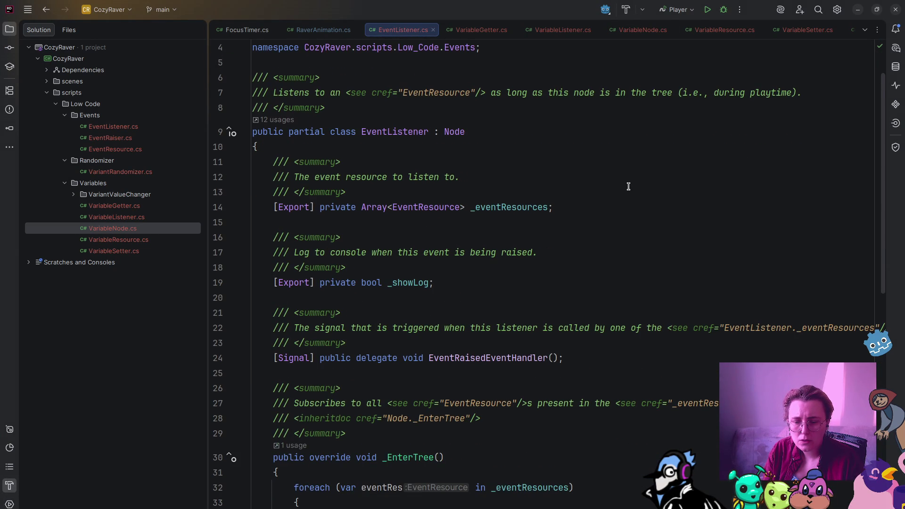
{"action": "scroll", "coordinate": [628, 186], "scroll_direction": "down", "scroll_amount": 1}
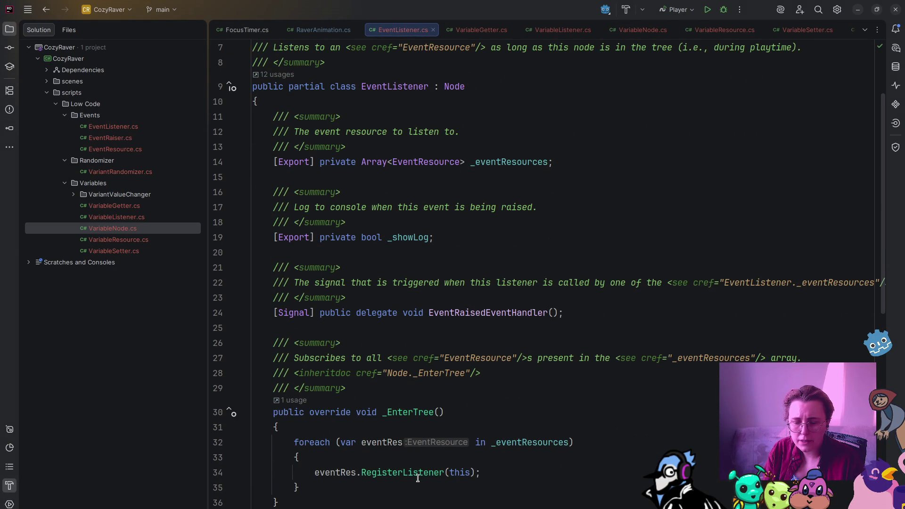
{"action": "scroll", "coordinate": [471, 453], "scroll_direction": "down", "scroll_amount": 10}
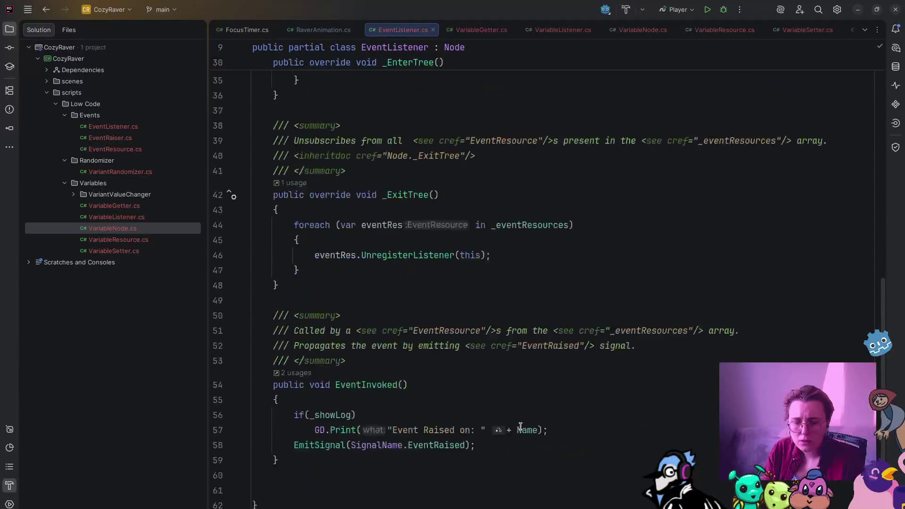
{"action": "scroll", "coordinate": [438, 379], "scroll_direction": "up", "scroll_amount": 3}
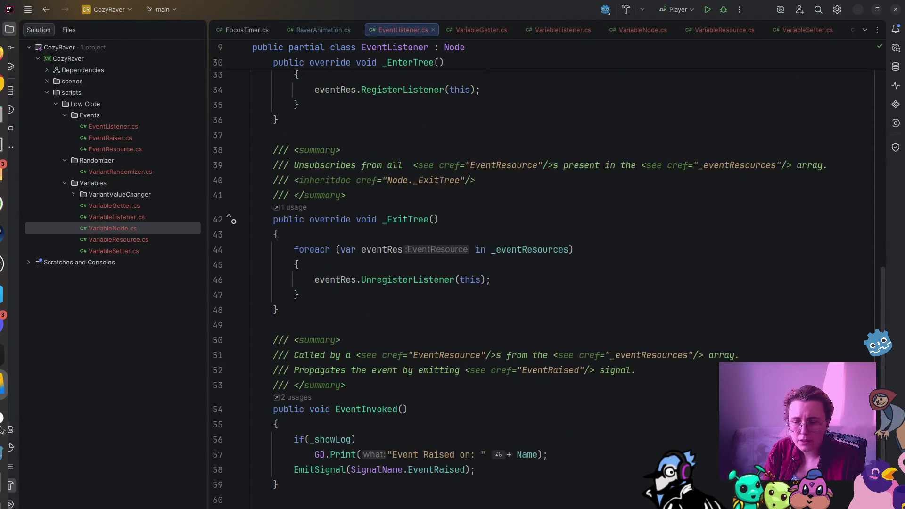
{"action": "left_click", "coordinate": [9, 477]}
{"action": "left_click", "coordinate": [745, 50]}
{"action": "left_click", "coordinate": [710, 48]}
Inspect the listener node's EventRaised signal and cancel the connection dialog for now
{"action": "left_click", "coordinate": [79, 162]}
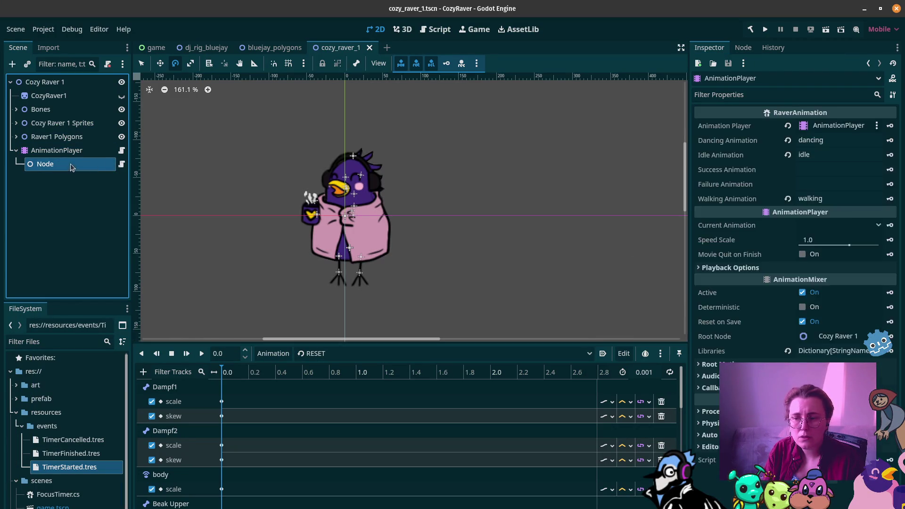
{"action": "left_click", "coordinate": [743, 48]}
{"action": "double_click", "coordinate": [751, 100]}
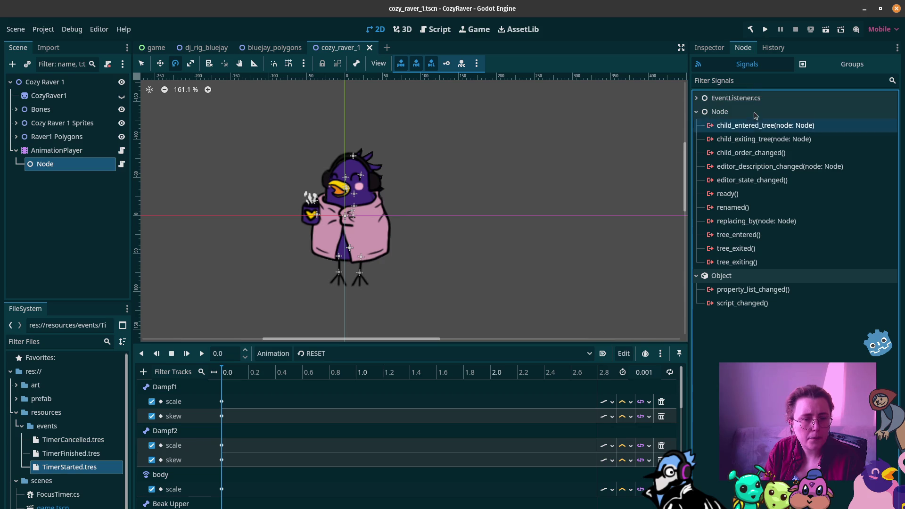
{"action": "double_click", "coordinate": [749, 100]}
{"action": "left_click", "coordinate": [744, 112]}
{"action": "left_click", "coordinate": [842, 506]}
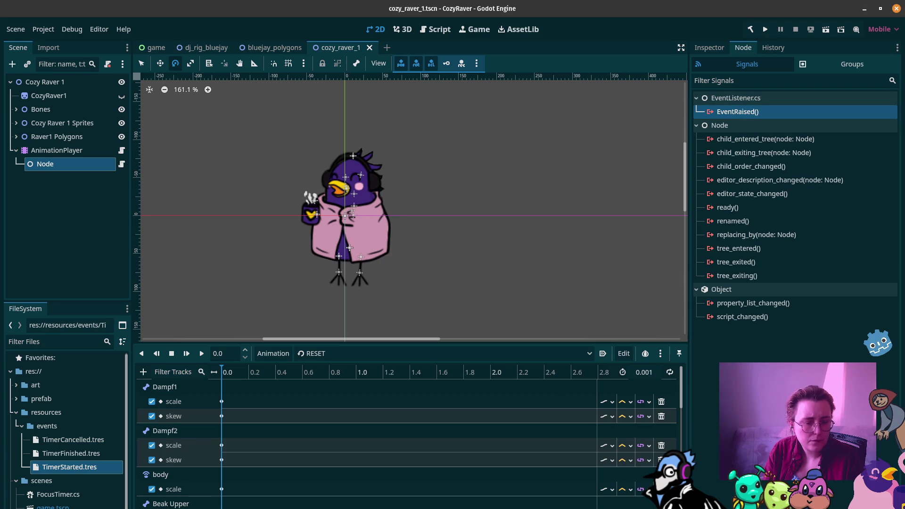
{"action": "left_click", "coordinate": [545, 156]}
Rename the Node under AnimationPlayer to StartedEventListener
{"action": "left_click", "coordinate": [92, 200]}
{"action": "left_click", "coordinate": [91, 165]}
{"action": "left_click", "coordinate": [91, 165]}
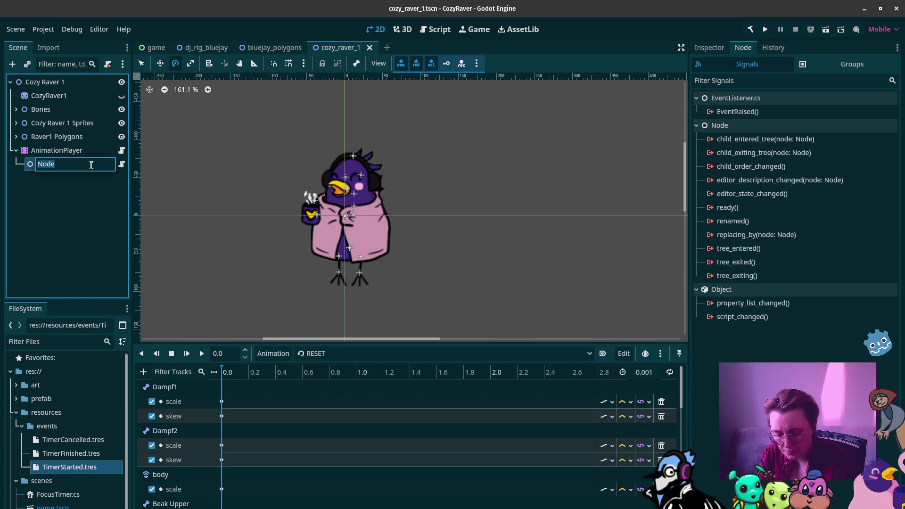
{"action": "type", "text": "StartedEventListen"}
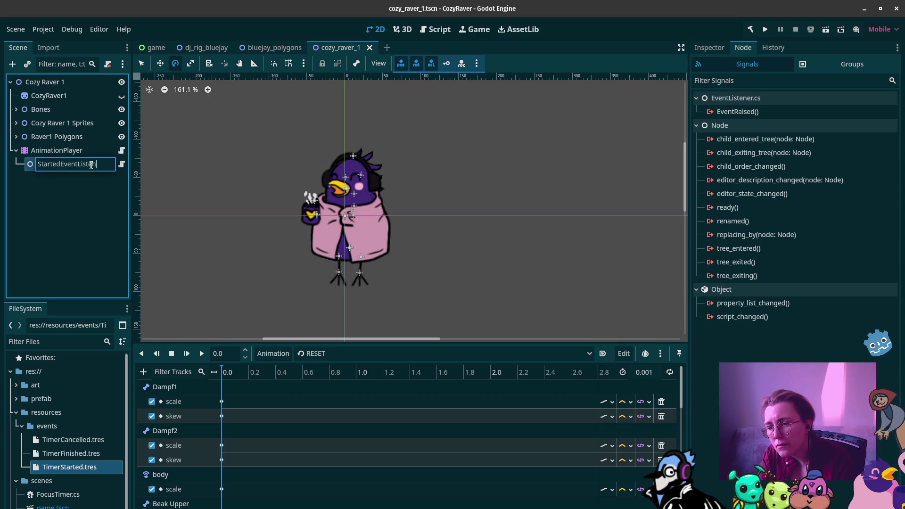
{"action": "type", "text": "er"}
{"action": "key", "text": "Return"}
Duplicate StartedEventListener and name the copy CancelledEventListener
{"action": "left_click", "coordinate": [67, 204]}
{"action": "left_click", "coordinate": [71, 164]}
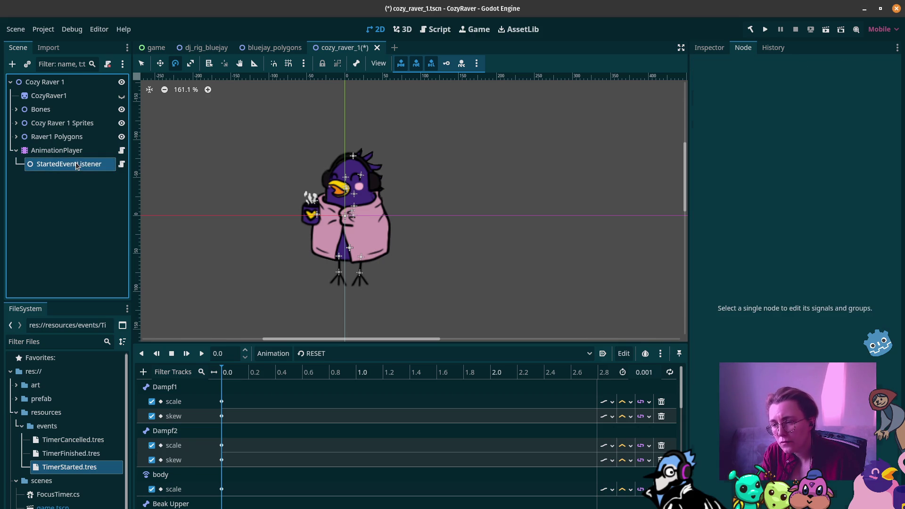
{"action": "key", "text": "ctrl+d"}
{"action": "left_click", "coordinate": [78, 181]}
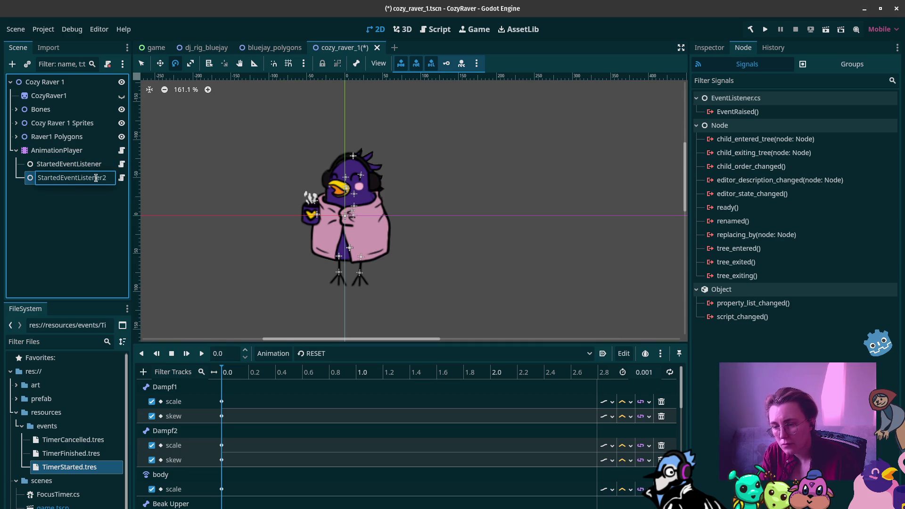
{"action": "key", "text": "ctrl+a"}
{"action": "type", "text": "Canc"}
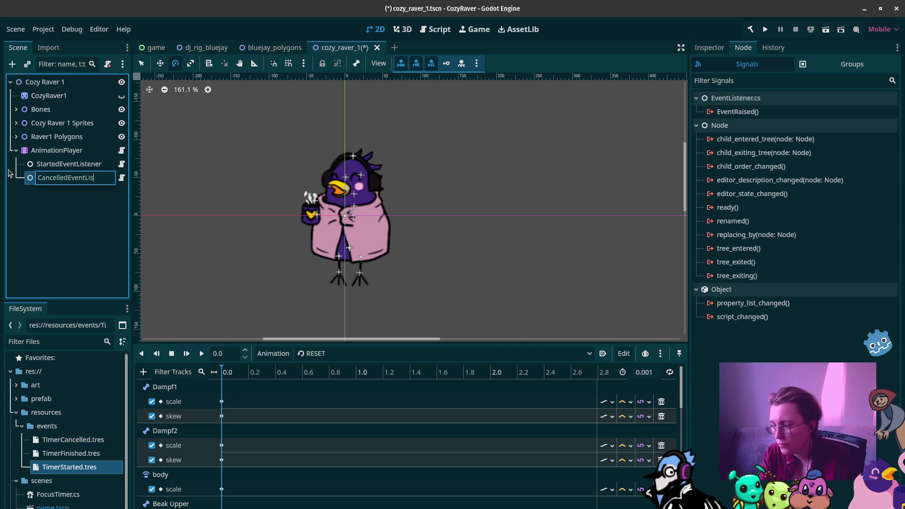
{"action": "type", "text": "r"}
{"action": "key", "text": "Return"}
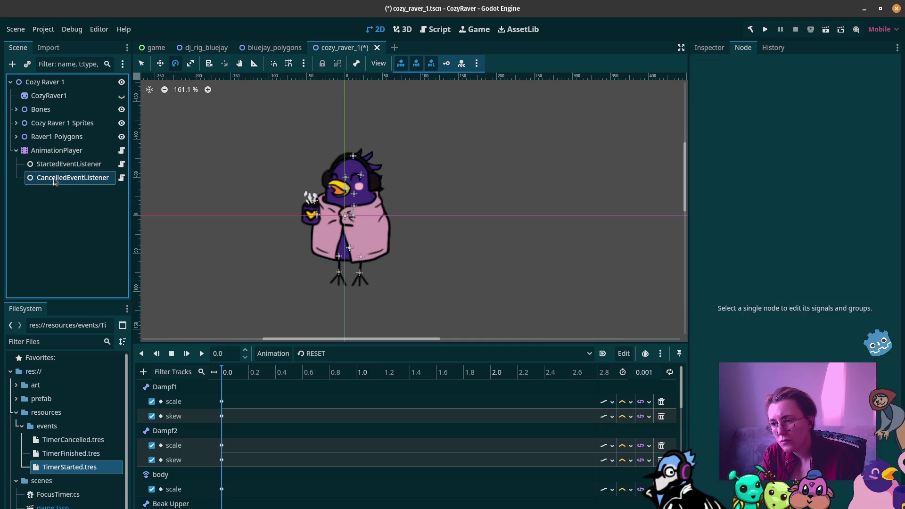
Duplicate CancelledEventListener and name the copy FinishedEventListener
{"action": "key", "text": "ctrl+d"}
{"action": "double_click", "coordinate": [86, 193]}
{"action": "key", "text": "BackSpace"}
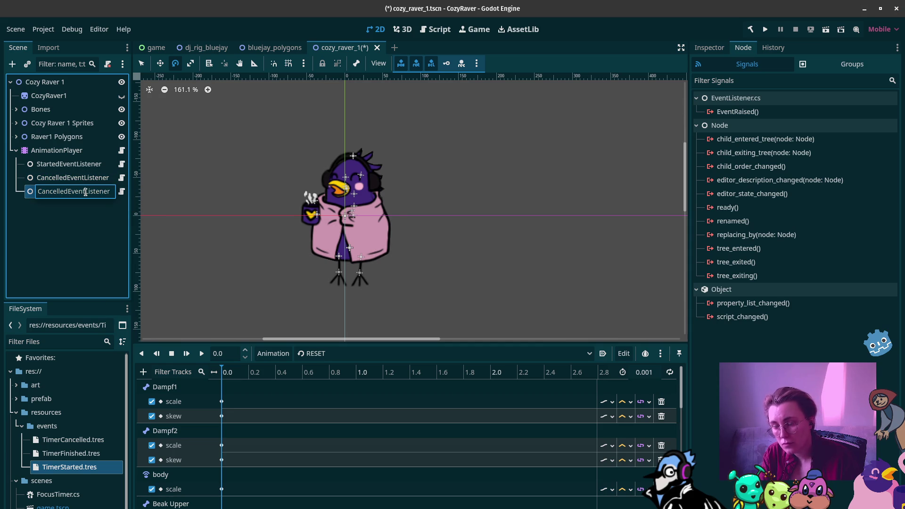
{"action": "key", "text": "ctrl+z"}
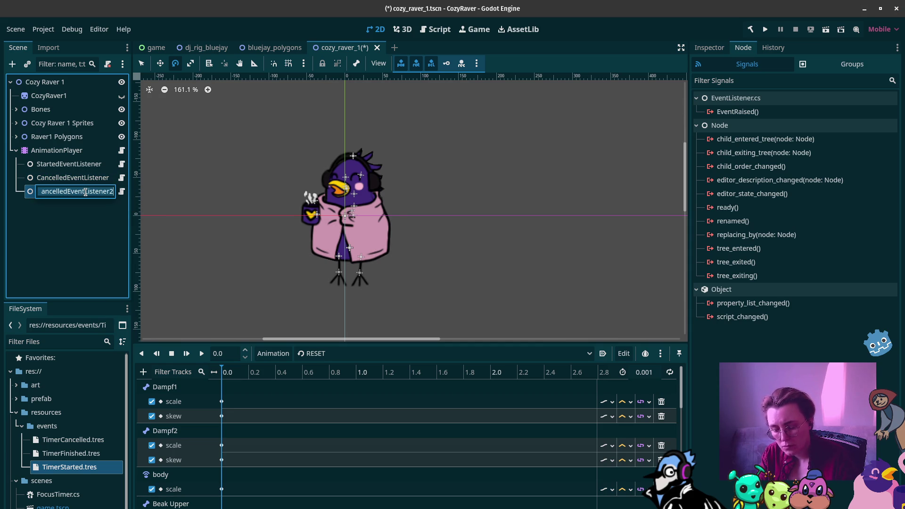
{"action": "type", "text": "Finish"}
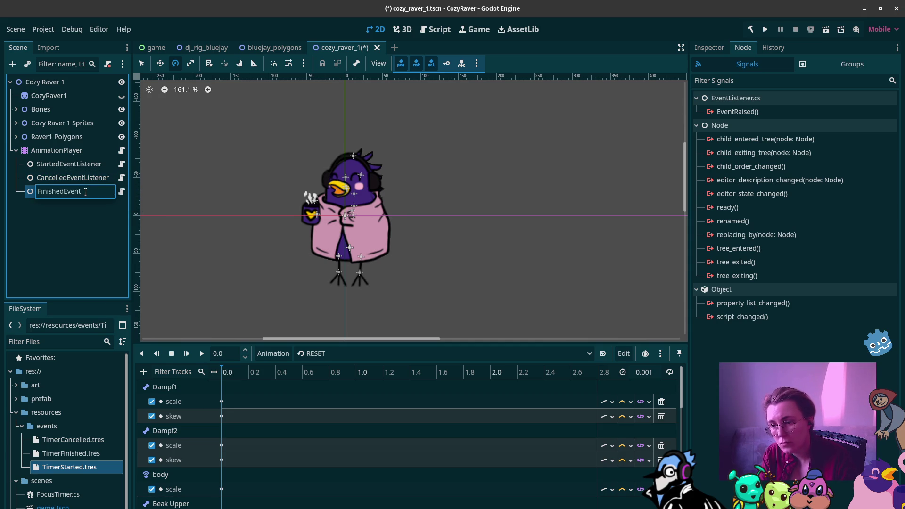
{"action": "key", "text": "Return"}
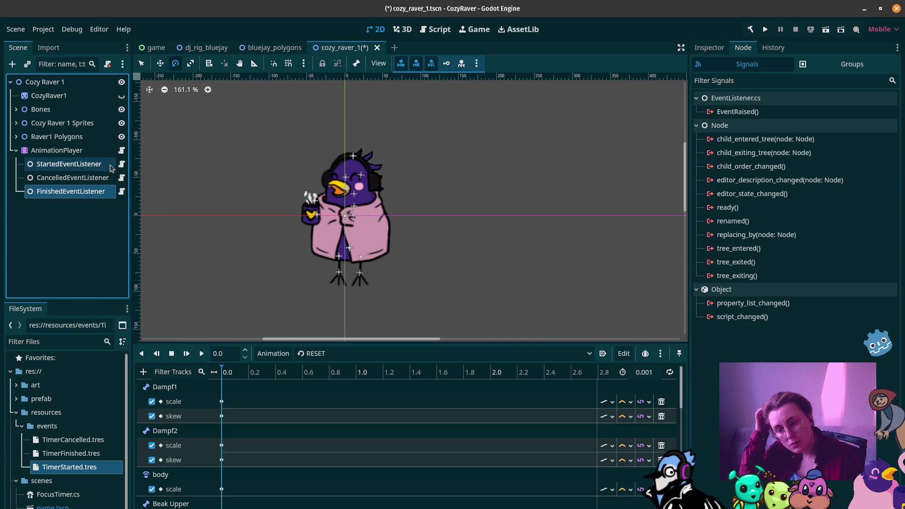
{"action": "left_click", "coordinate": [82, 183]}
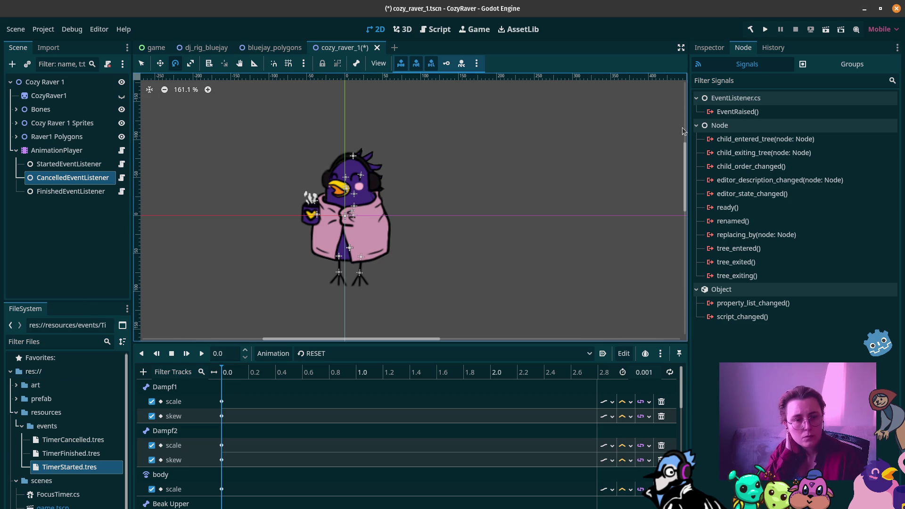
Set CancelledEventListener's event resource element 0 to TimerCancelled.tres
{"action": "left_click", "coordinate": [711, 48]}
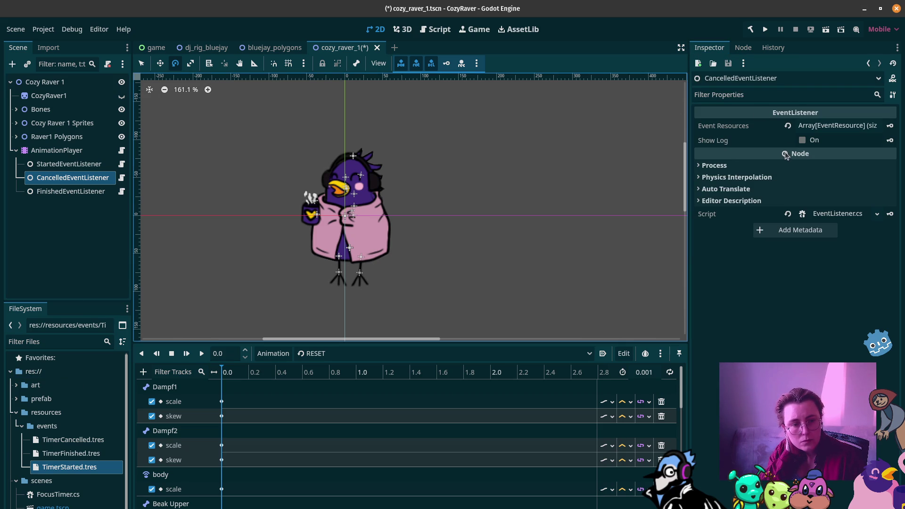
{"action": "left_click", "coordinate": [811, 126]}
{"action": "mouse_move", "coordinate": [90, 440]}
{"action": "left_mouse_down"}
{"action": "mouse_move", "coordinate": [849, 153]}
{"action": "mouse_move", "coordinate": [840, 162]}
{"action": "left_mouse_up"}
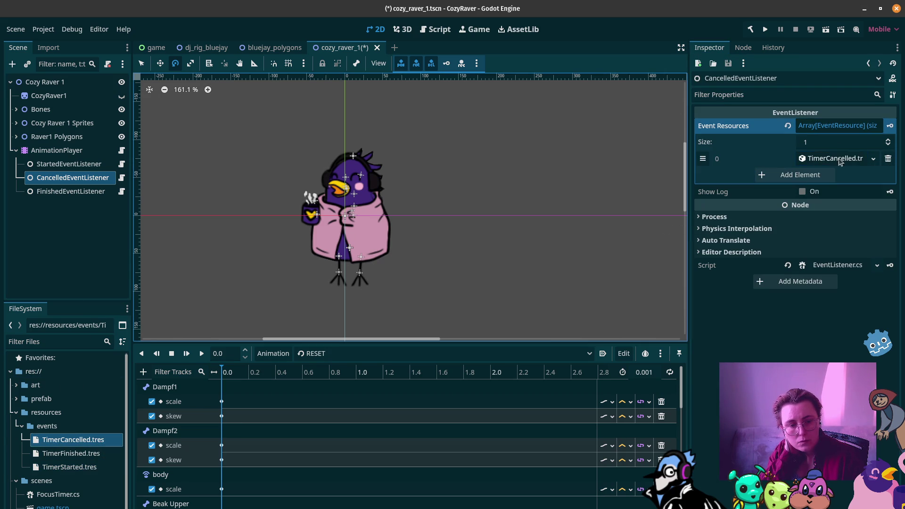
Set FinishedEventListener's event resource element 0 to TimerFinished.tres
{"action": "left_click", "coordinate": [62, 190]}
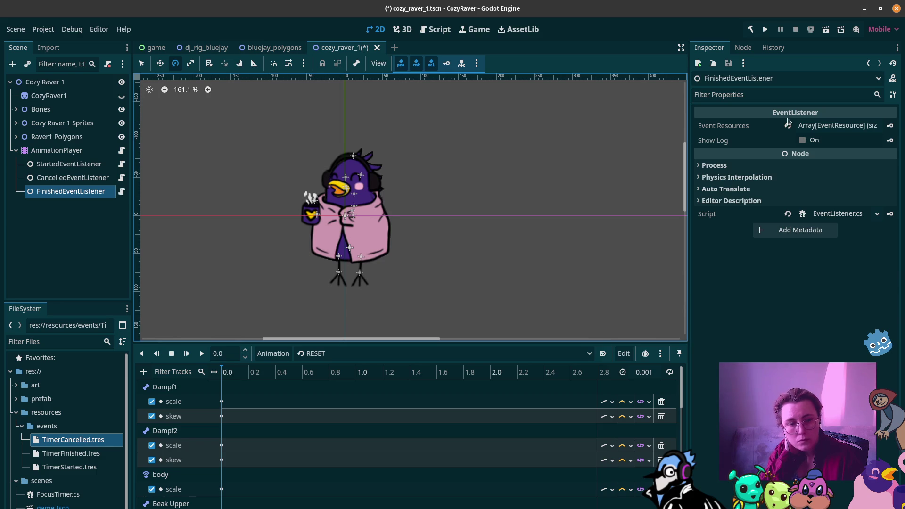
{"action": "left_click", "coordinate": [812, 126]}
{"action": "mouse_move", "coordinate": [71, 454]}
{"action": "left_mouse_down"}
{"action": "mouse_move", "coordinate": [90, 455]}
{"action": "mouse_move", "coordinate": [404, 338]}
{"action": "mouse_move", "coordinate": [837, 160]}
{"action": "left_mouse_up"}
Connect StartedEventListener's EventRaised signal to the AnimationPlayer's StartDancing method
{"action": "left_click", "coordinate": [68, 164]}
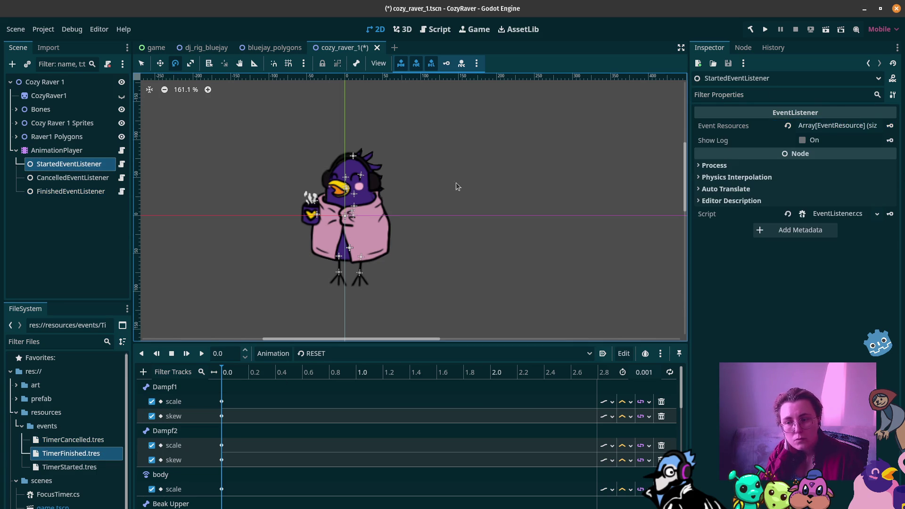
{"action": "left_click", "coordinate": [743, 47]}
{"action": "left_click", "coordinate": [748, 114]}
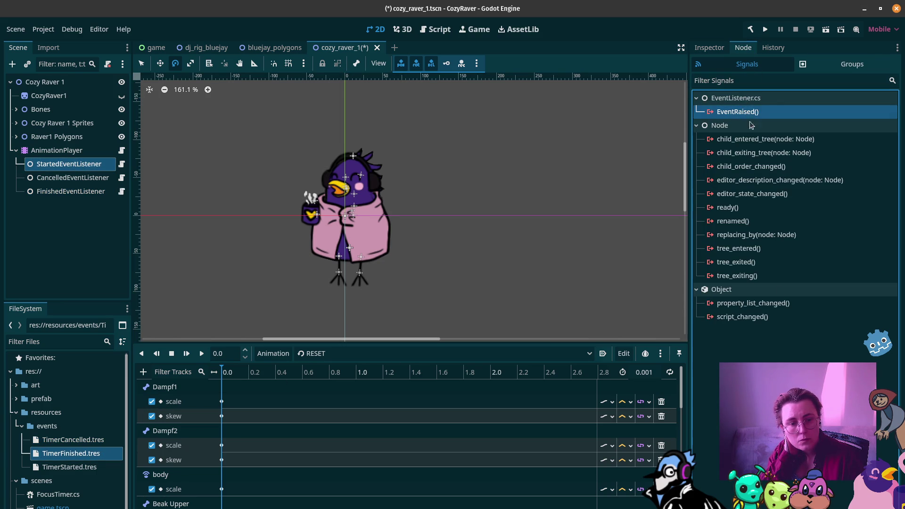
{"action": "double_click", "coordinate": [748, 111]}
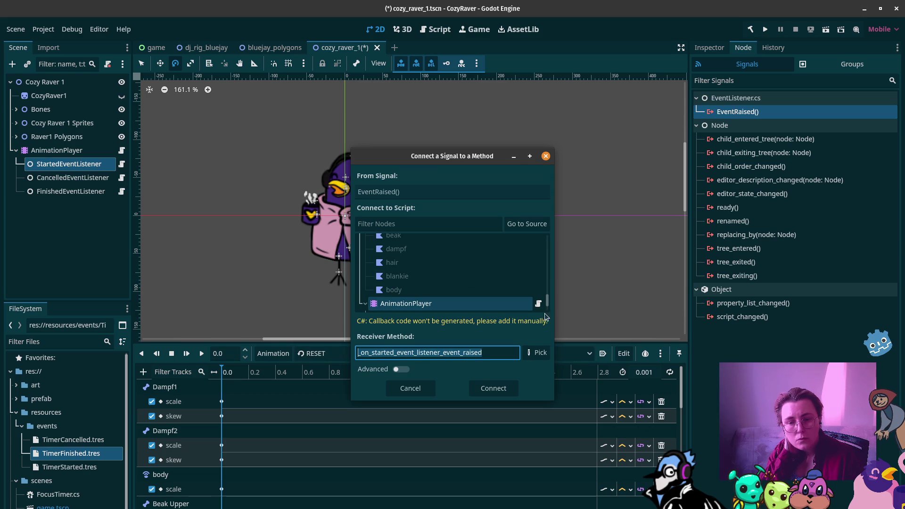
{"action": "left_click", "coordinate": [538, 353]}
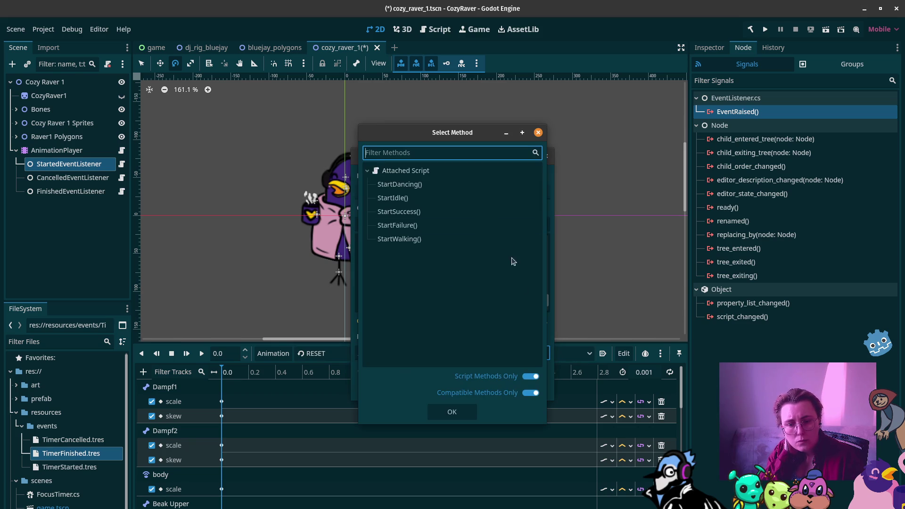
{"action": "left_click", "coordinate": [437, 188]}
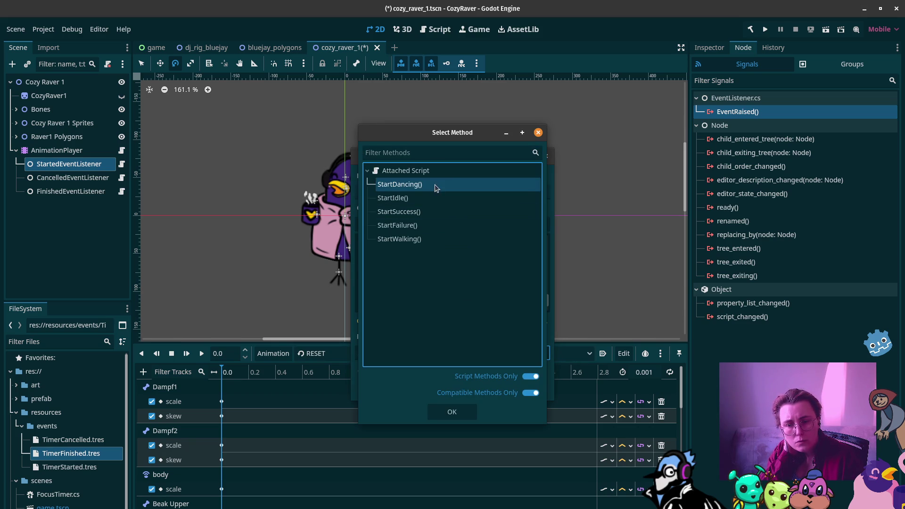
{"action": "left_click", "coordinate": [475, 405]}
{"action": "left_click", "coordinate": [500, 390]}
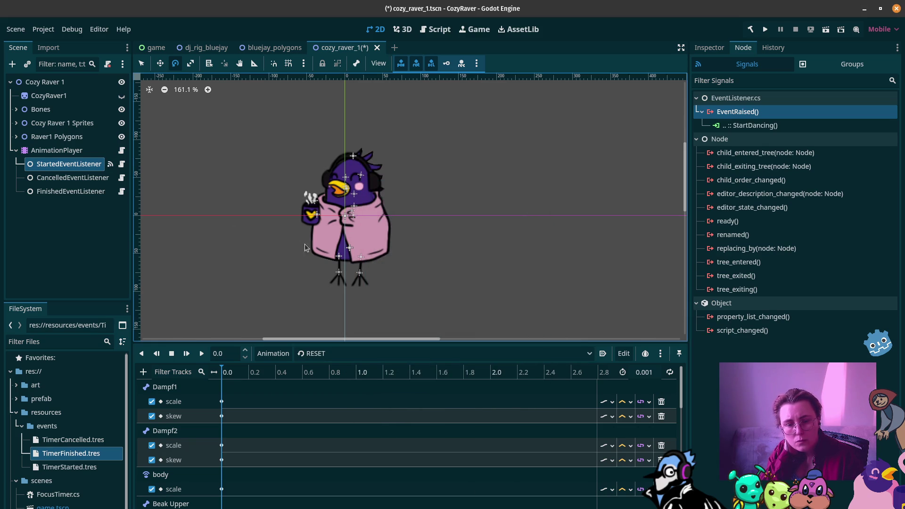
Connect CancelledEventListener's EventRaised signal to the AnimationPlayer's StartFailure method
{"action": "left_click", "coordinate": [83, 180]}
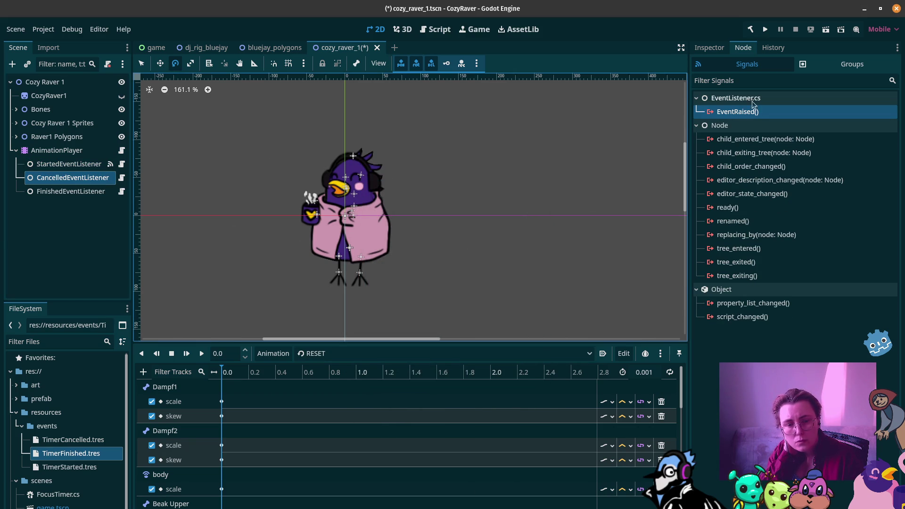
{"action": "left_click", "coordinate": [791, 127]}
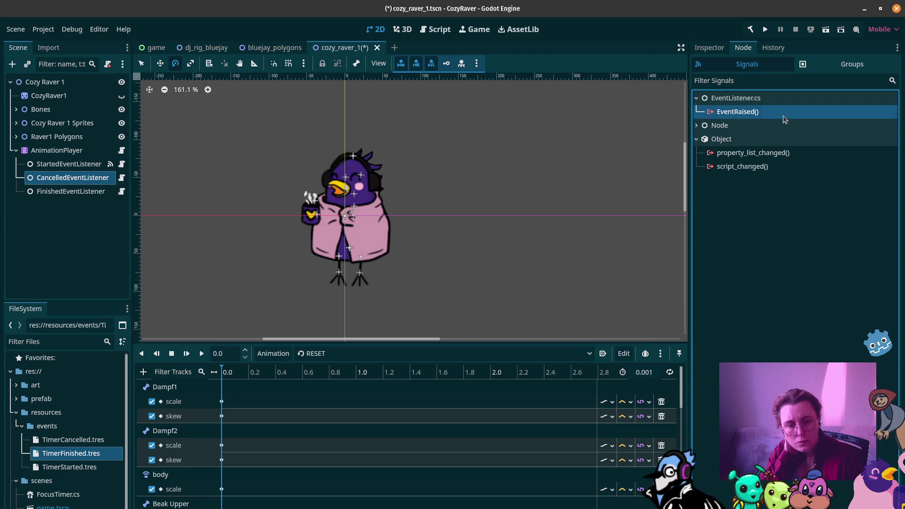
{"action": "left_click", "coordinate": [749, 122]}
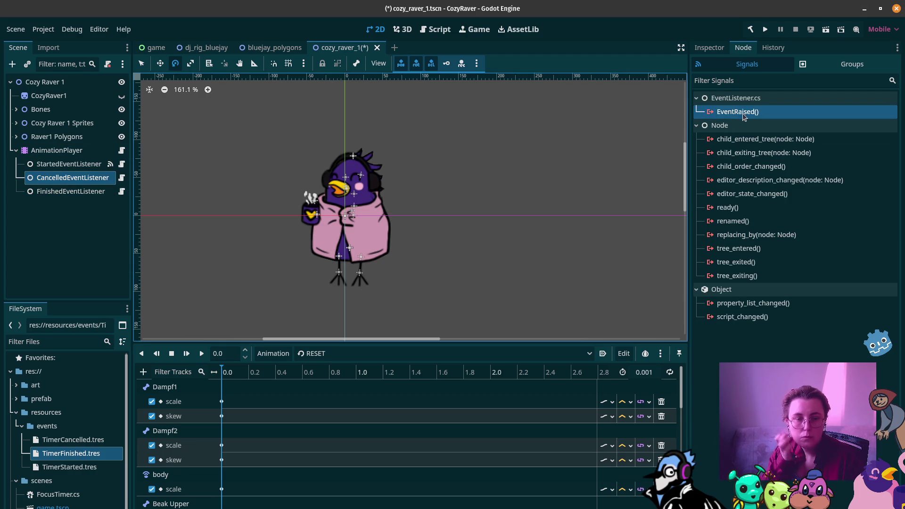
{"action": "left_click", "coordinate": [751, 102]}
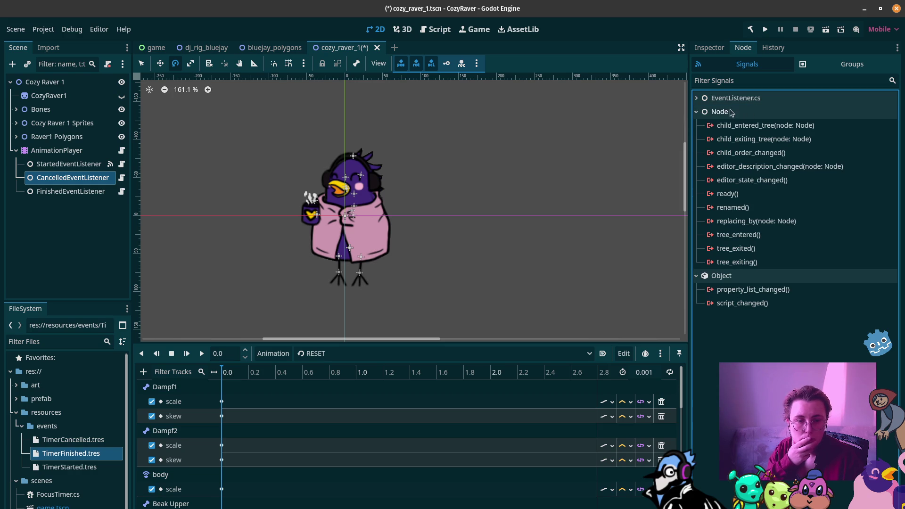
{"action": "left_click", "coordinate": [736, 99]}
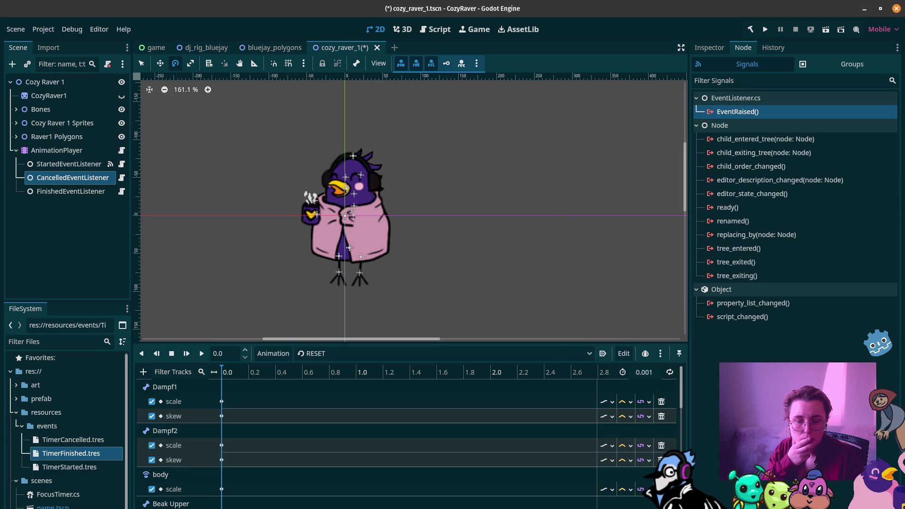
{"action": "double_click", "coordinate": [738, 112]}
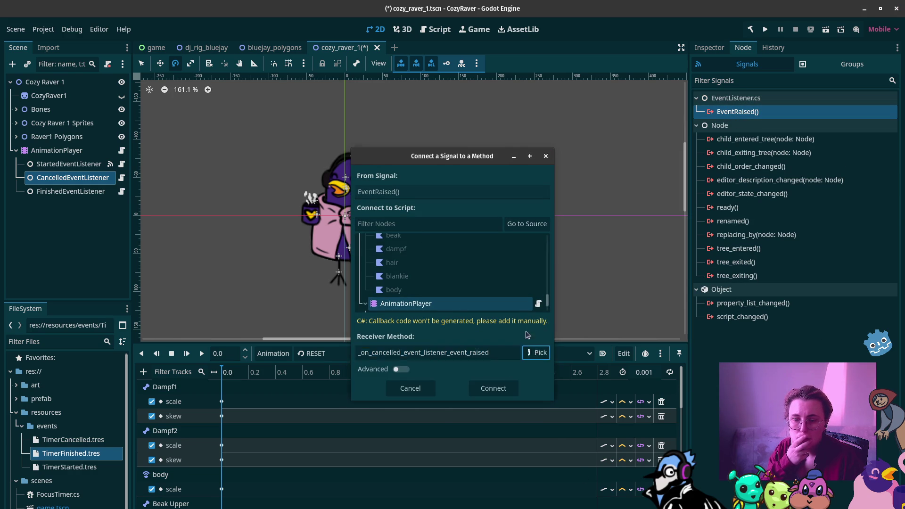
{"action": "left_click", "coordinate": [536, 353]}
{"action": "left_click", "coordinate": [413, 227]}
{"action": "left_click", "coordinate": [459, 413]}
{"action": "left_click", "coordinate": [503, 391]}
Connect FinishedEventListener's EventRaised to StartSuccess on AnimationPlayer and save cozy_raver_1.tscn
{"action": "key", "text": "Down"}
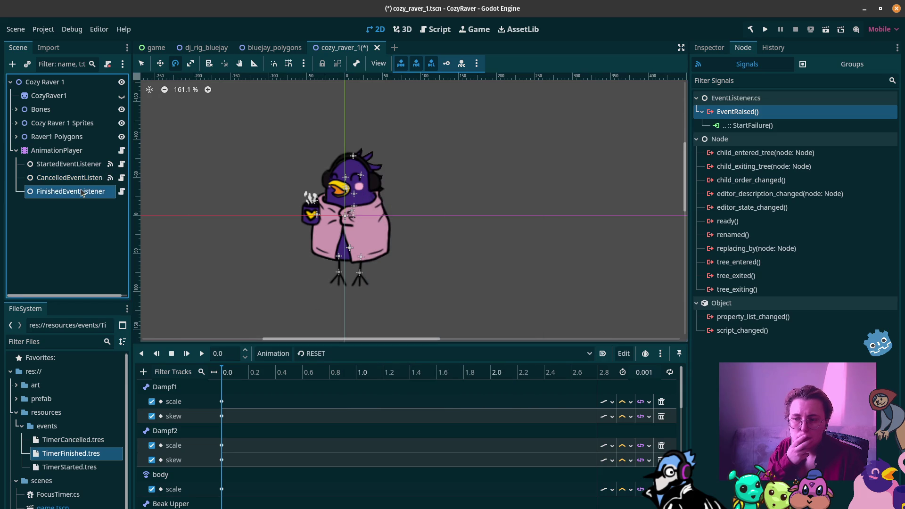
{"action": "left_click", "coordinate": [740, 115]}
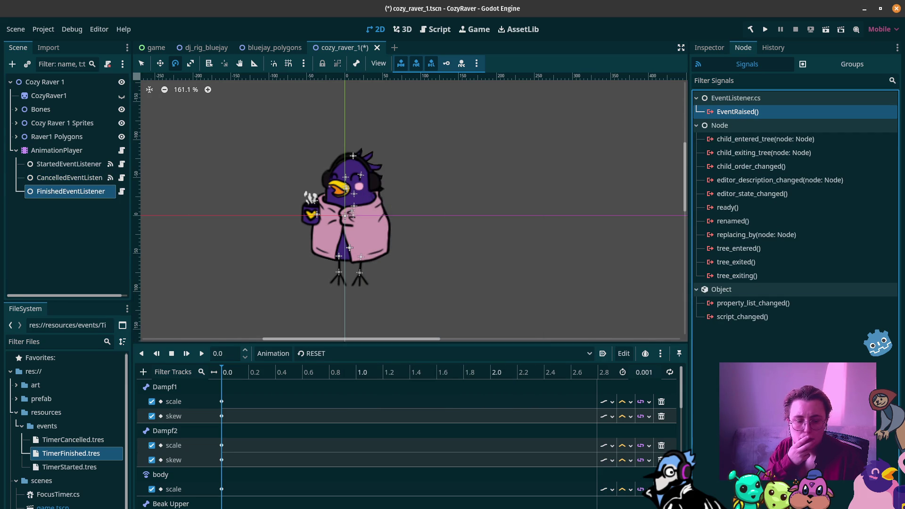
{"action": "key", "text": "Down"}
{"action": "key", "text": "Up"}
{"action": "key", "text": "Return"}
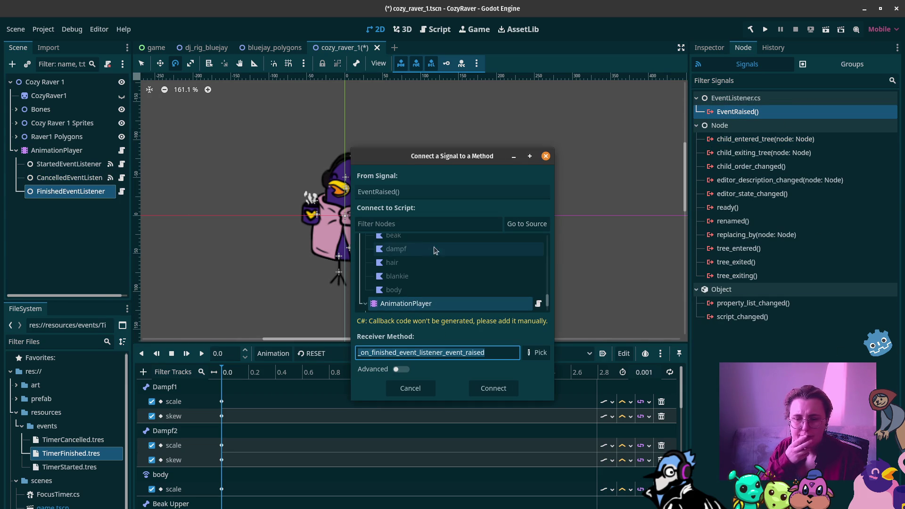
{"action": "left_click", "coordinate": [483, 306]}
{"action": "left_click", "coordinate": [537, 353]}
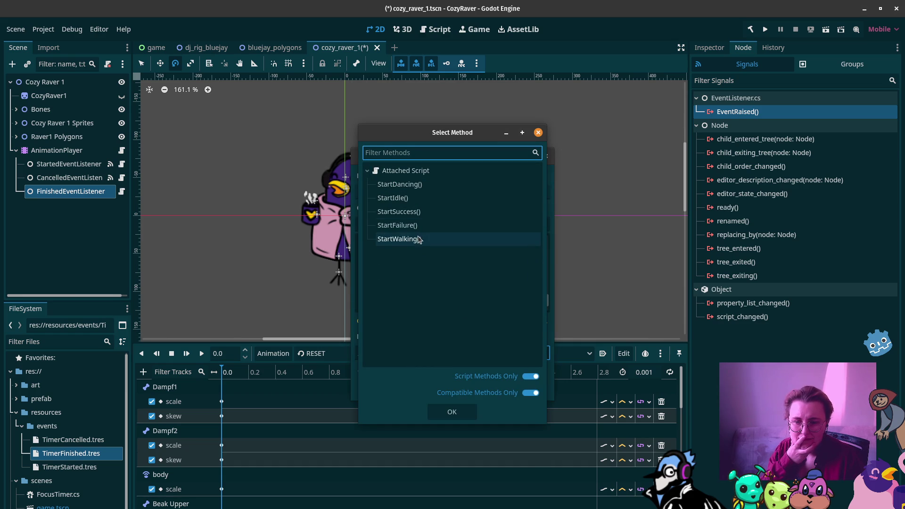
{"action": "left_click", "coordinate": [418, 211]}
{"action": "left_click", "coordinate": [460, 412]}
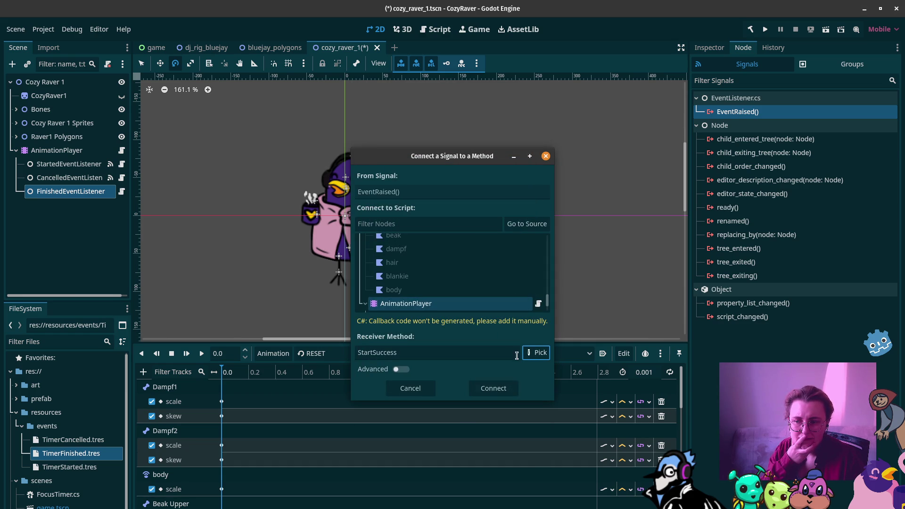
{"action": "left_click", "coordinate": [490, 387]}
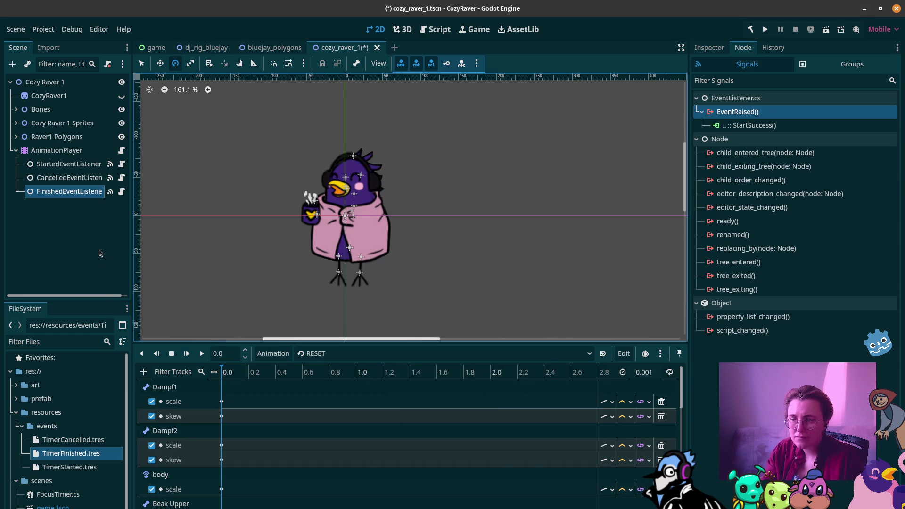
{"action": "key", "text": "ctrl+s"}
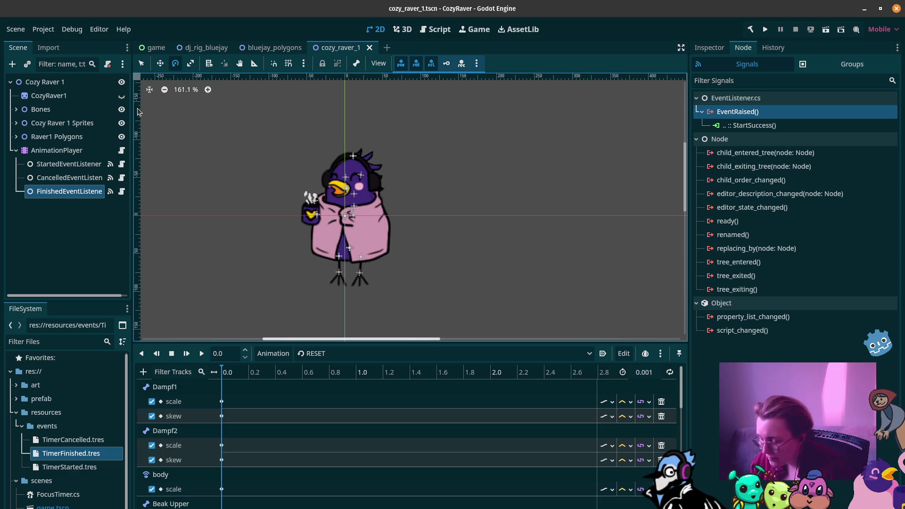
Run the game scene in a CozyRaver debug window, then switch over to Rider
{"action": "left_click", "coordinate": [152, 47]}
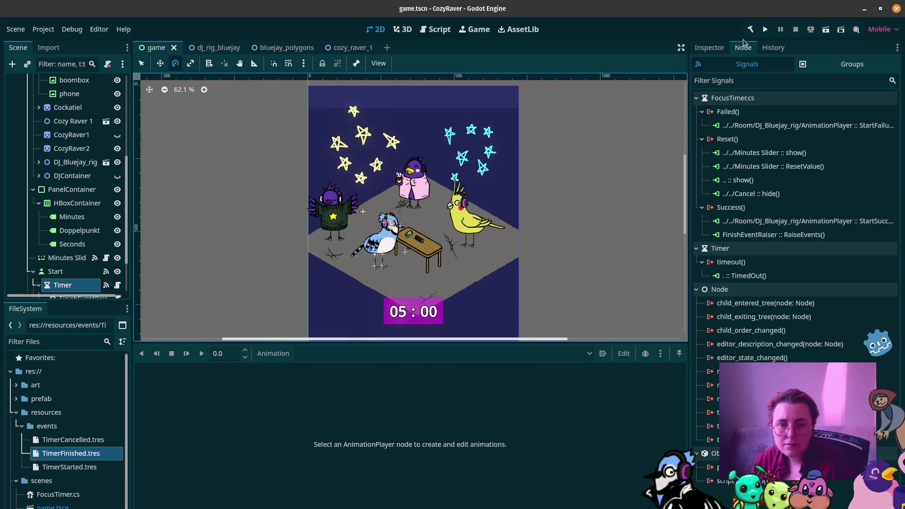
{"action": "scroll", "coordinate": [47, 137], "scroll_direction": "up", "scroll_amount": 5}
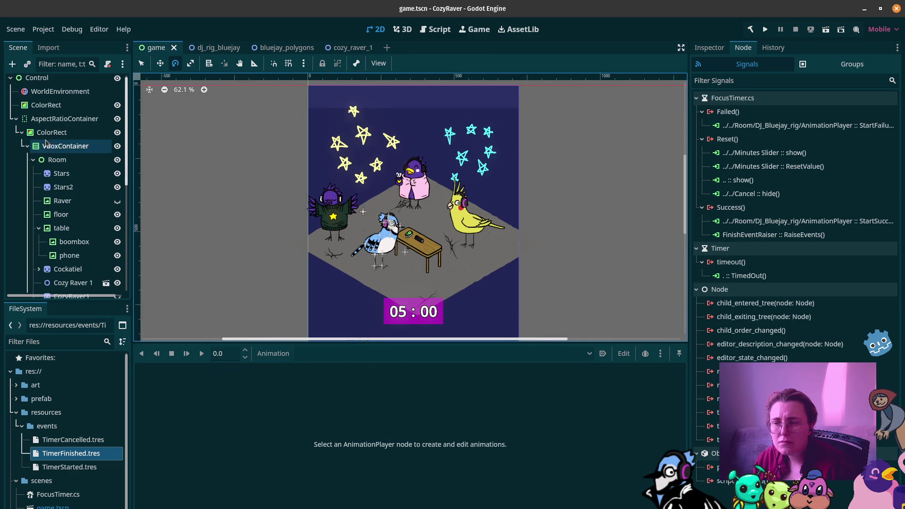
{"action": "left_click", "coordinate": [826, 30]}
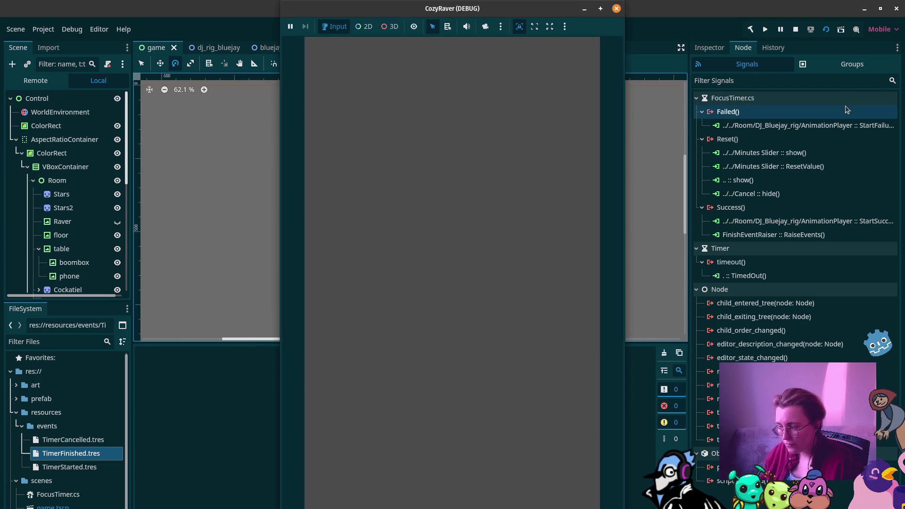
{"action": "key", "text": "alt+Tab"}
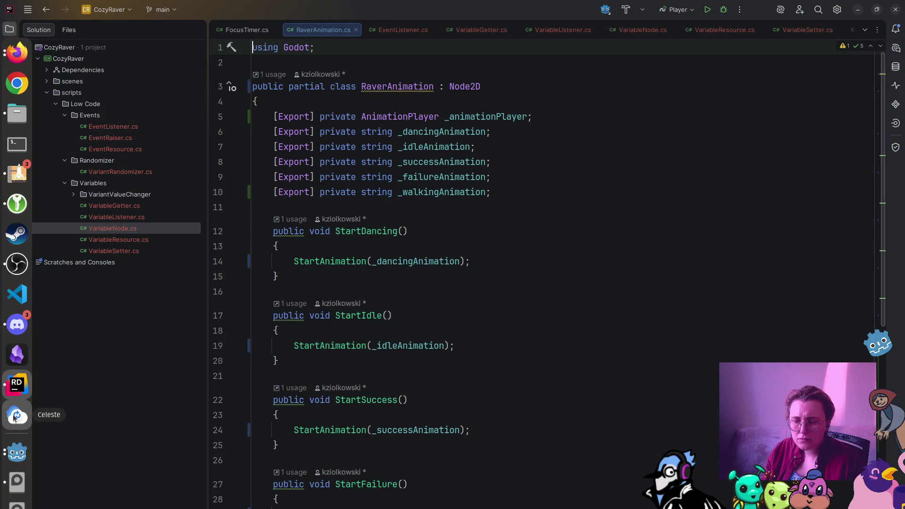
Bring the running CozyRaver debug window forward from the dock and close it
{"action": "mouse_move", "coordinate": [22, 448]}
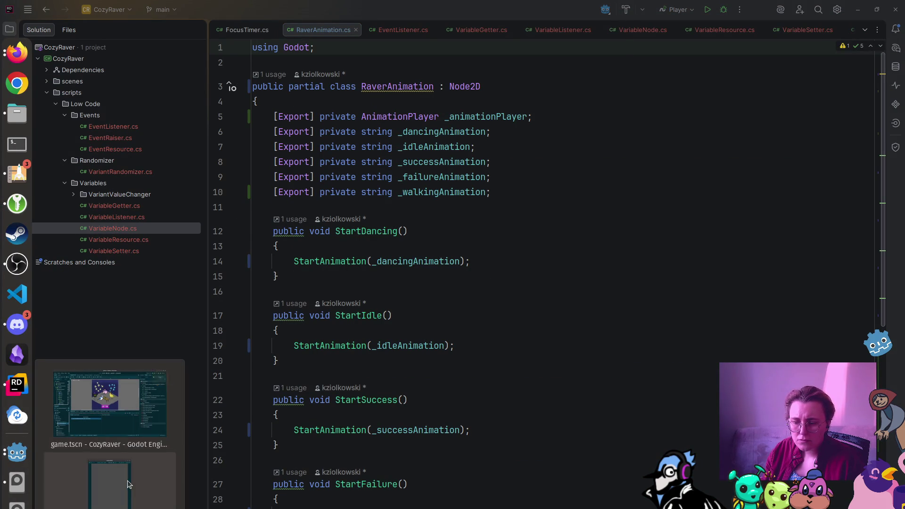
{"action": "left_click", "coordinate": [108, 476]}
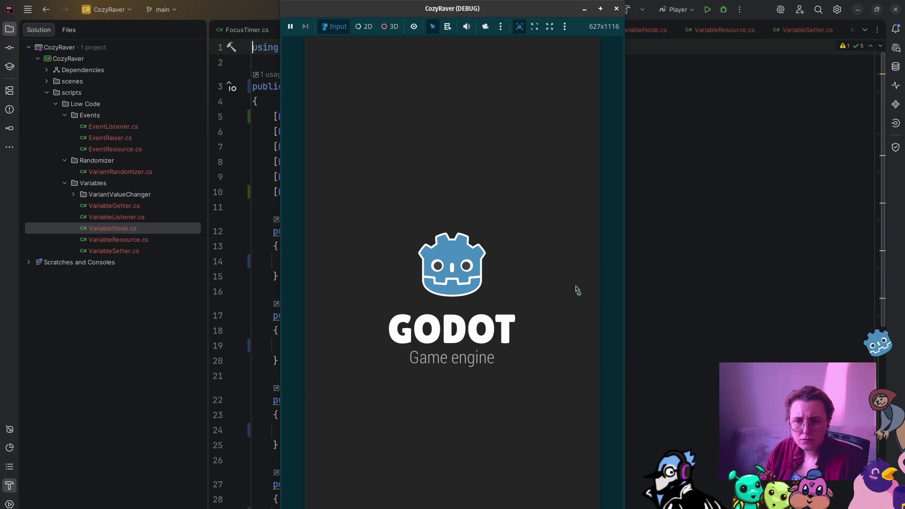
{"action": "left_click", "coordinate": [617, 9]}
{"action": "left_click", "coordinate": [16, 453]}
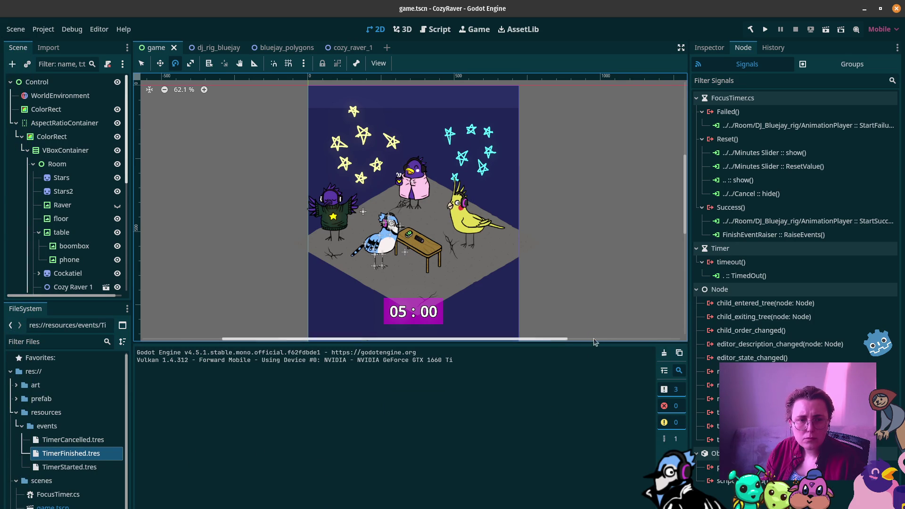
Shrink the output panel to enlarge the game scene view, then run the scene again
{"action": "left_click_drag", "start_coordinate": [598, 343], "coordinate": [598, 434]}
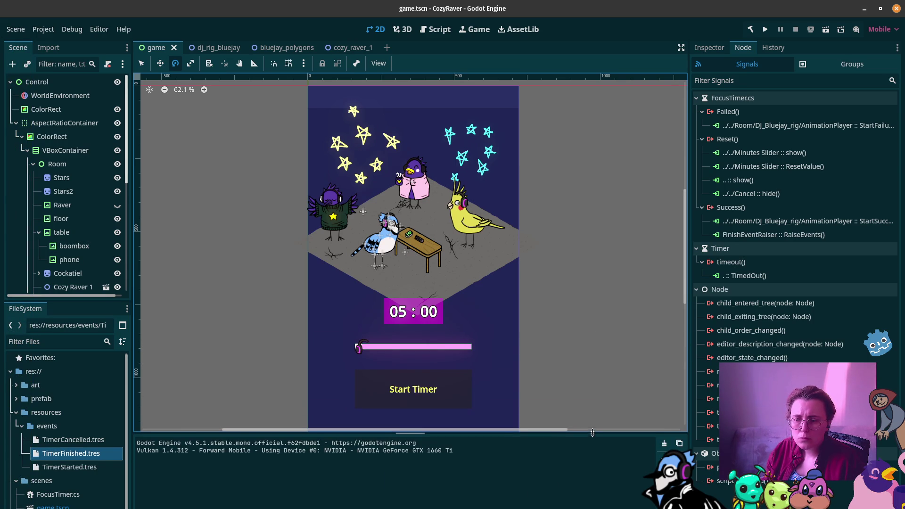
{"action": "scroll", "coordinate": [591, 324], "scroll_direction": "down", "scroll_amount": 4}
{"action": "scroll", "coordinate": [590, 324], "scroll_direction": "up", "scroll_amount": 3}
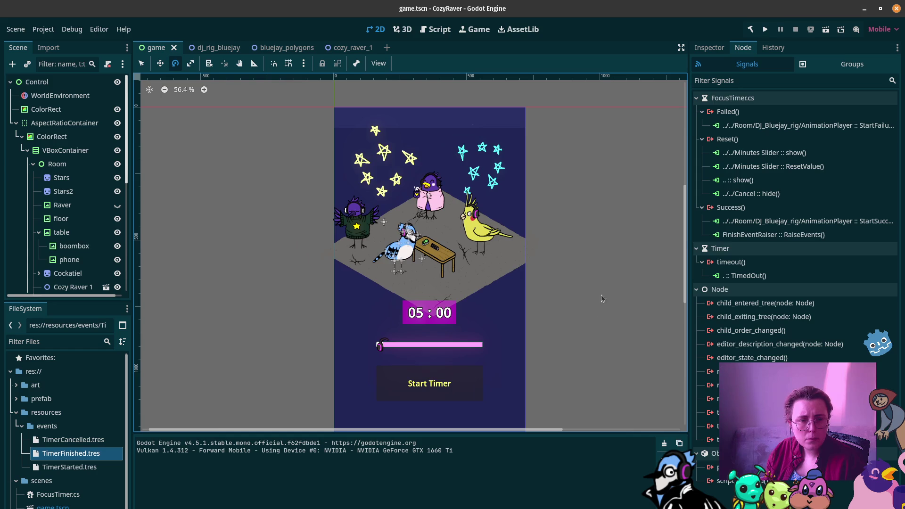
{"action": "left_click", "coordinate": [829, 30]}
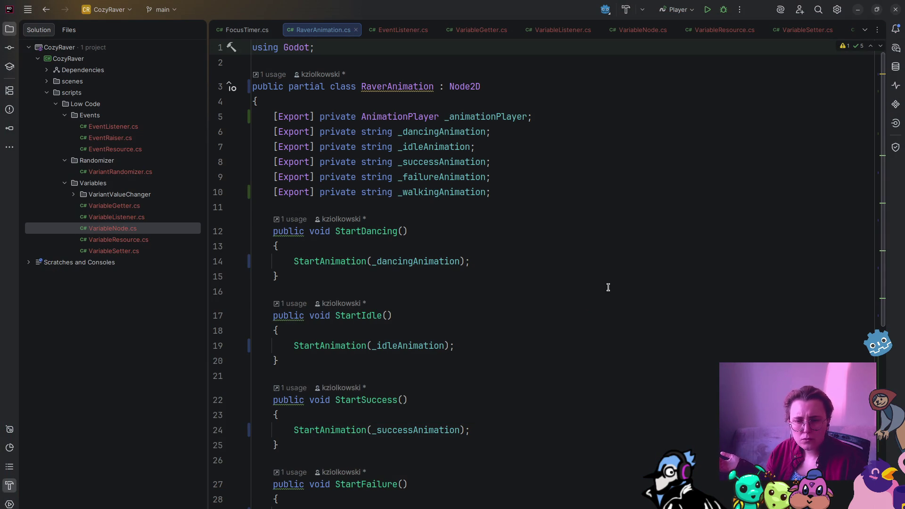
Review the Node2D-versus-AnimationPlayer error, close the debug window, and return to RaverAnimation.cs in Rider
{"action": "scroll", "coordinate": [603, 289], "scroll_direction": "down", "scroll_amount": 4}
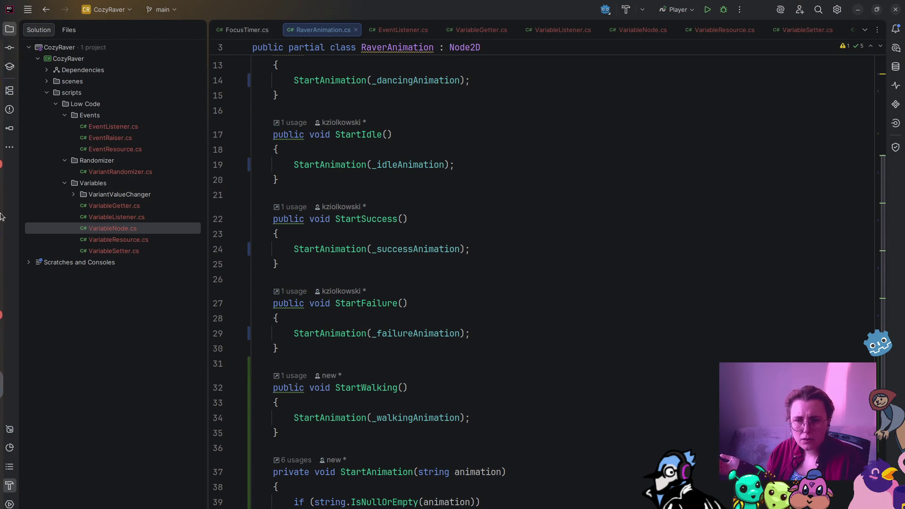
{"action": "mouse_move", "coordinate": [3, 203]}
{"action": "mouse_move", "coordinate": [17, 452]}
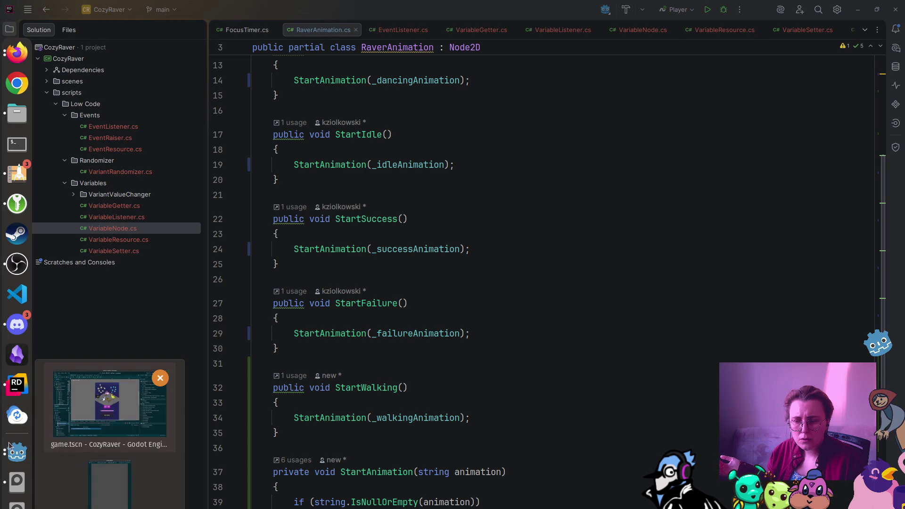
{"action": "left_click", "coordinate": [142, 486]}
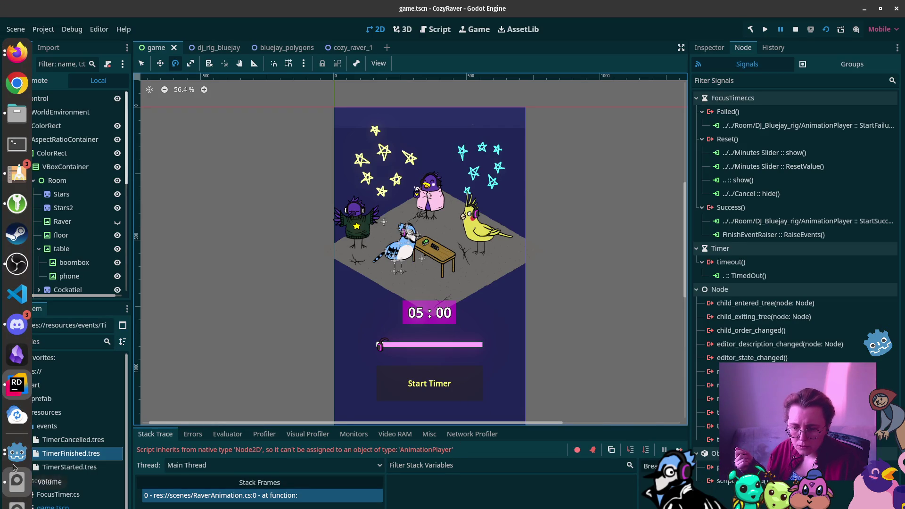
{"action": "mouse_move", "coordinate": [17, 452]}
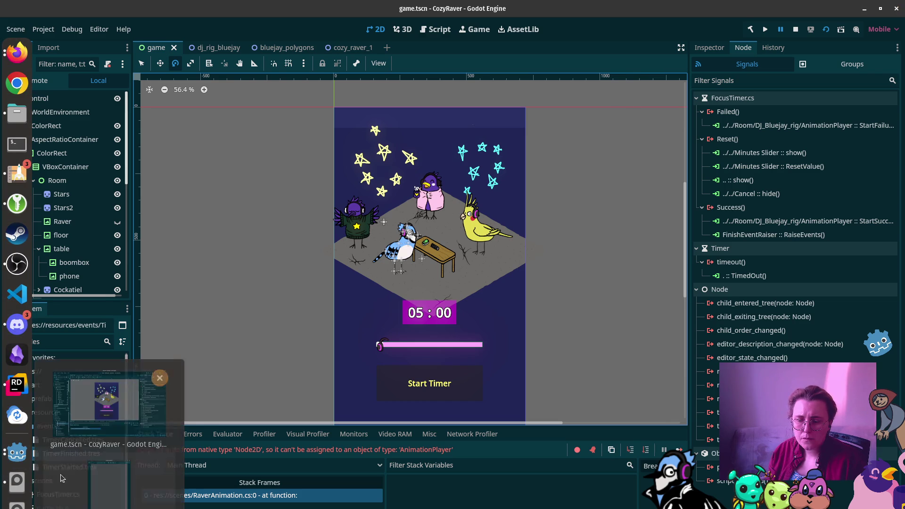
{"action": "left_click", "coordinate": [162, 382]}
{"action": "left_click", "coordinate": [616, 8]}
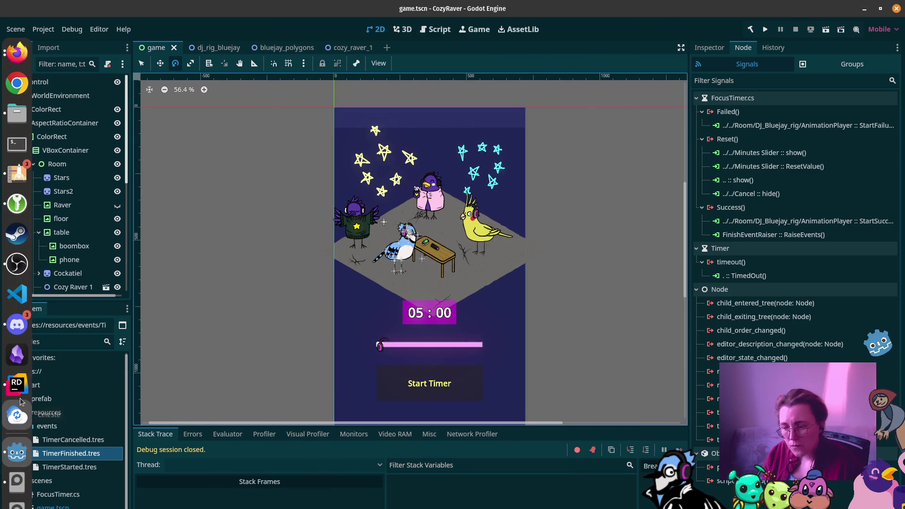
{"action": "left_click", "coordinate": [17, 414]}
{"action": "scroll", "coordinate": [469, 158], "scroll_direction": "up", "scroll_amount": 5}
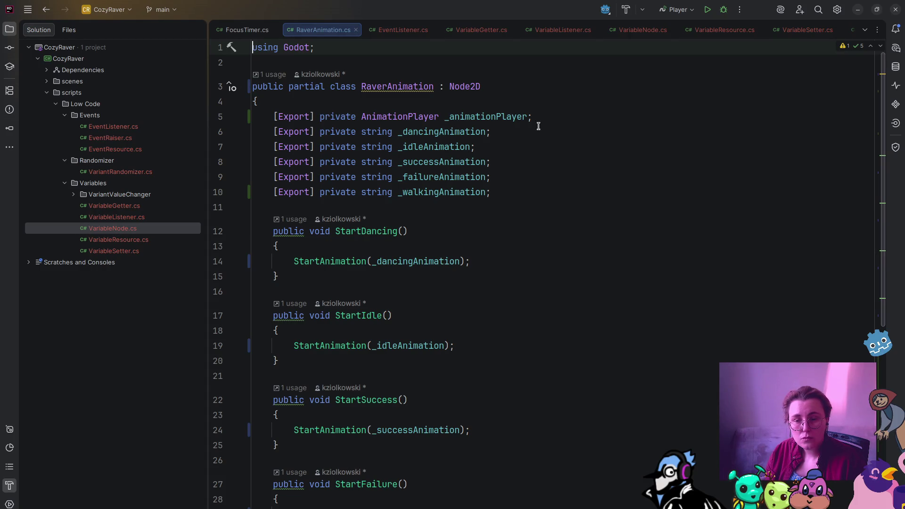
Change RaverAnimation's base class from Node2D to AnimationPlayer and delete the _animationPlayer field
{"action": "double_click", "coordinate": [471, 87]}
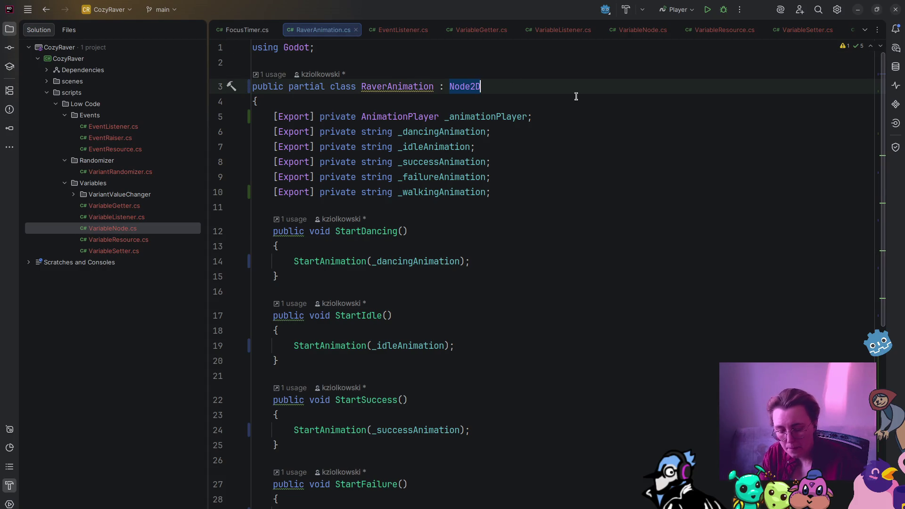
{"action": "type", "text": "Animt"}
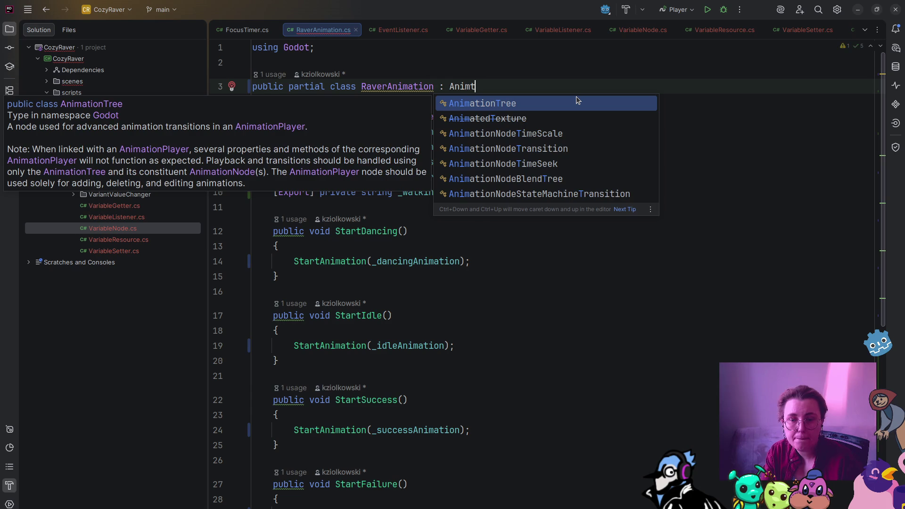
{"action": "key", "text": "Return"}
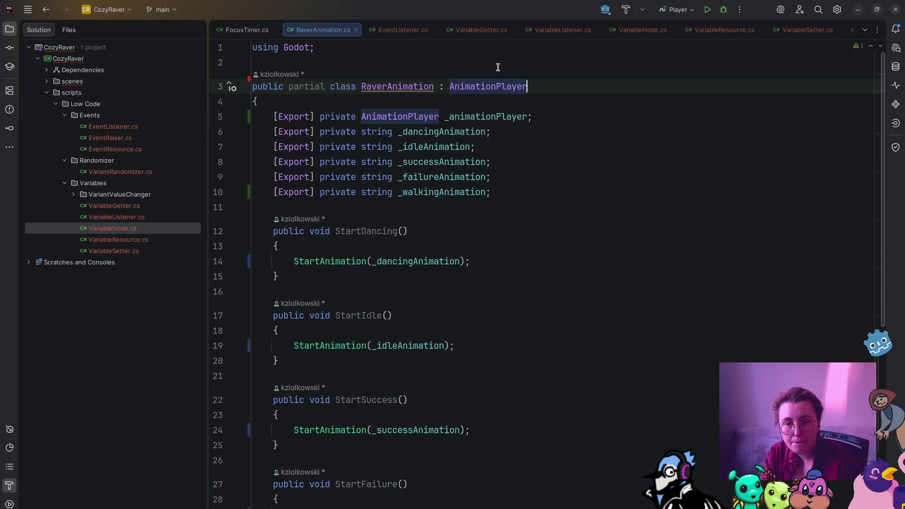
{"action": "left_click_drag", "start_coordinate": [533, 117], "coordinate": [239, 120]}
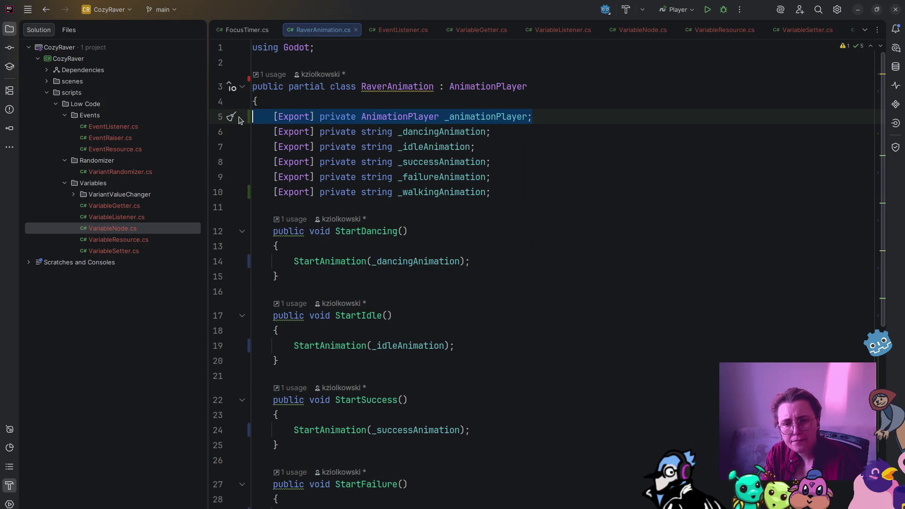
{"action": "key", "text": "BackSpace"}
{"action": "key", "text": "BackSpace"}
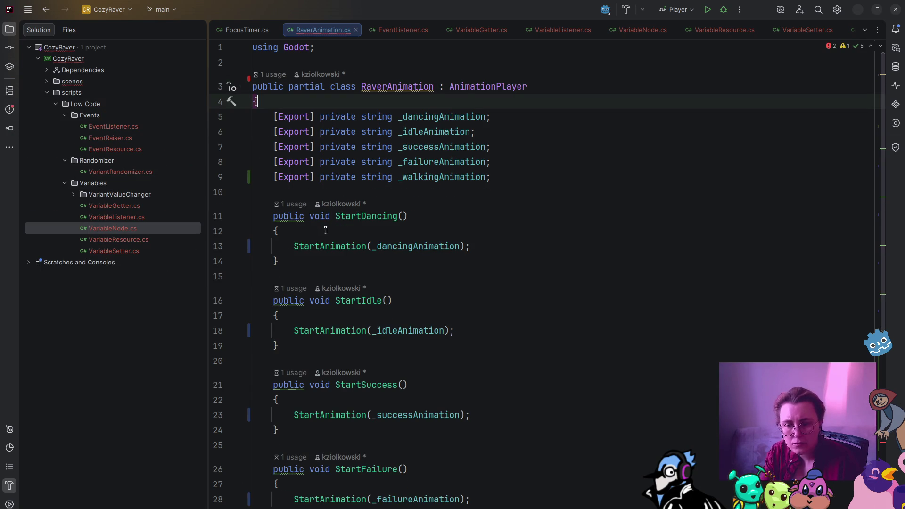
Strip the _animationPlayer prefixes from CurrentAnimation and Play() in StartAnimation
{"action": "scroll", "coordinate": [424, 317], "scroll_direction": "down", "scroll_amount": 7}
{"action": "left_click", "coordinate": [380, 371]}
{"action": "key", "text": "ctrl+shift+Left"}
{"action": "key", "text": "BackSpace"}
{"action": "key", "text": "Delete"}
{"action": "left_click_drag", "start_coordinate": [383, 386], "coordinate": [299, 385]}
{"action": "key", "text": "BackSpace"}
{"action": "key", "text": "BackSpace"}
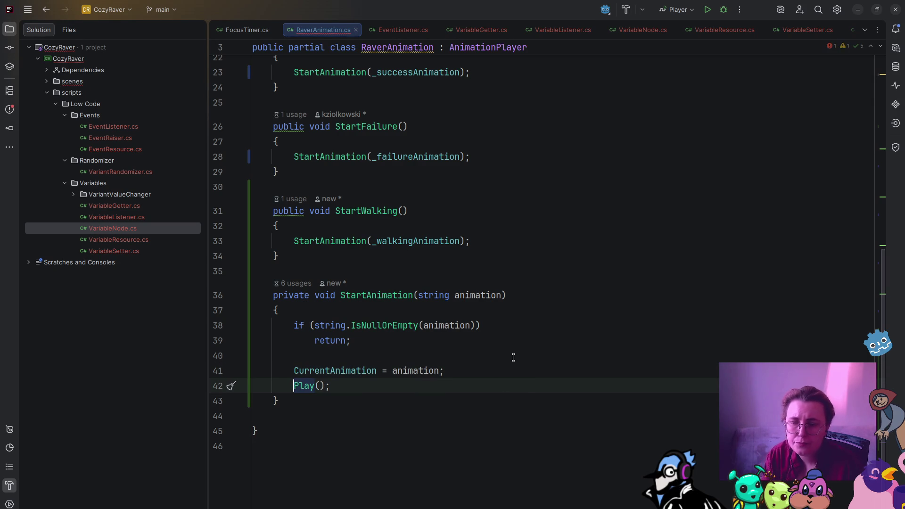
{"action": "left_click", "coordinate": [24, 454]}
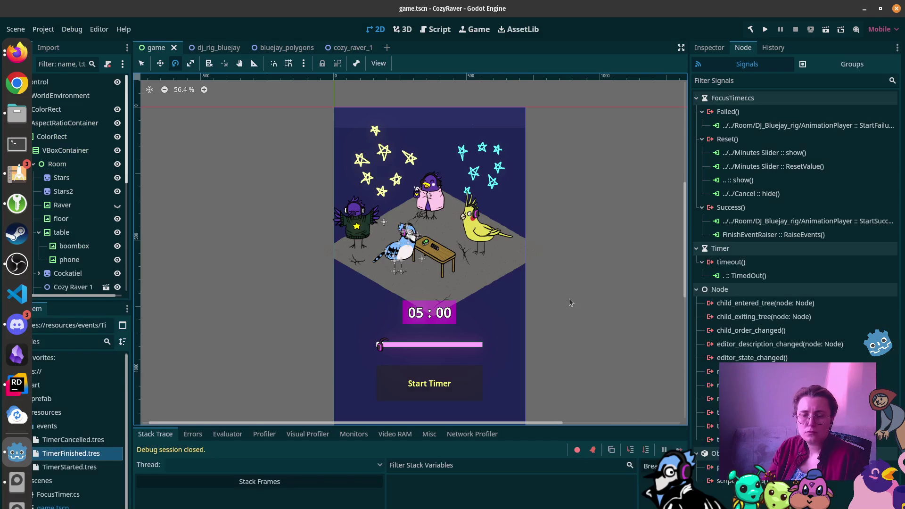
Build the .NET project, run the game scene, and start the timer counting down from 05:00
{"action": "left_click", "coordinate": [751, 29]}
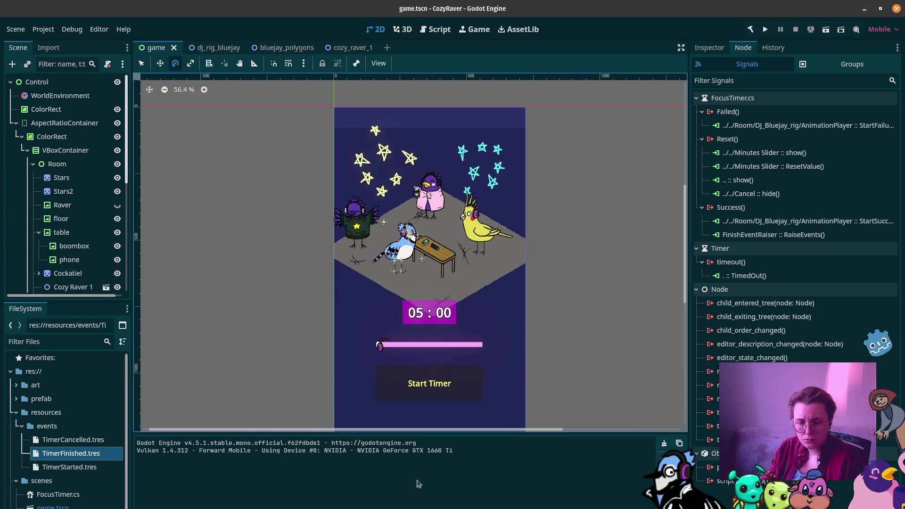
{"action": "left_click", "coordinate": [826, 29]}
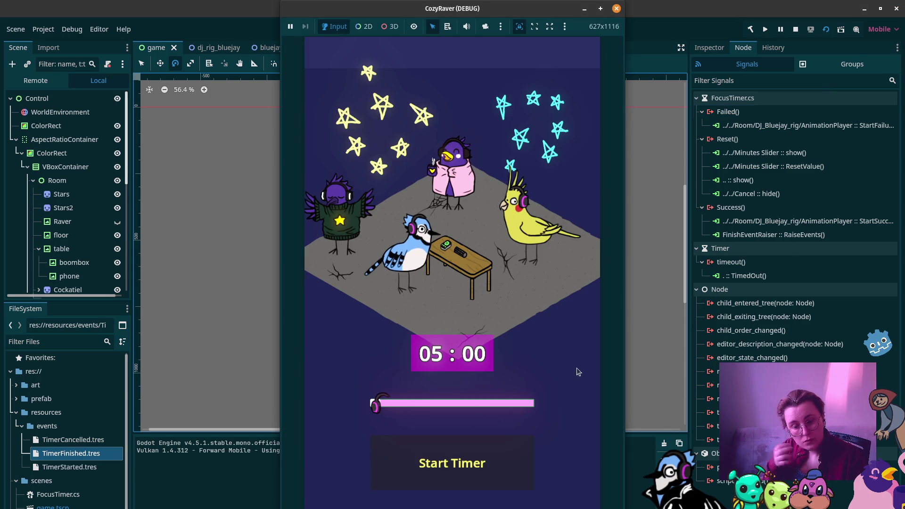
{"action": "left_click", "coordinate": [431, 459]}
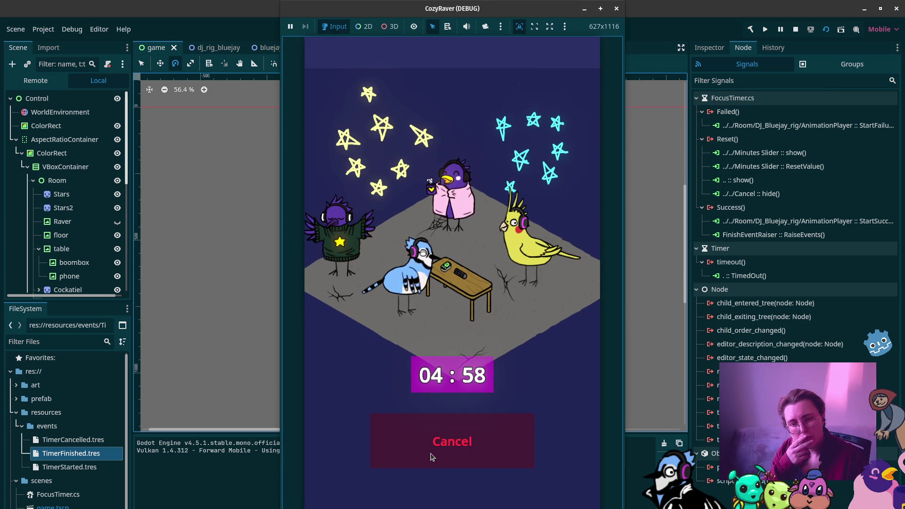
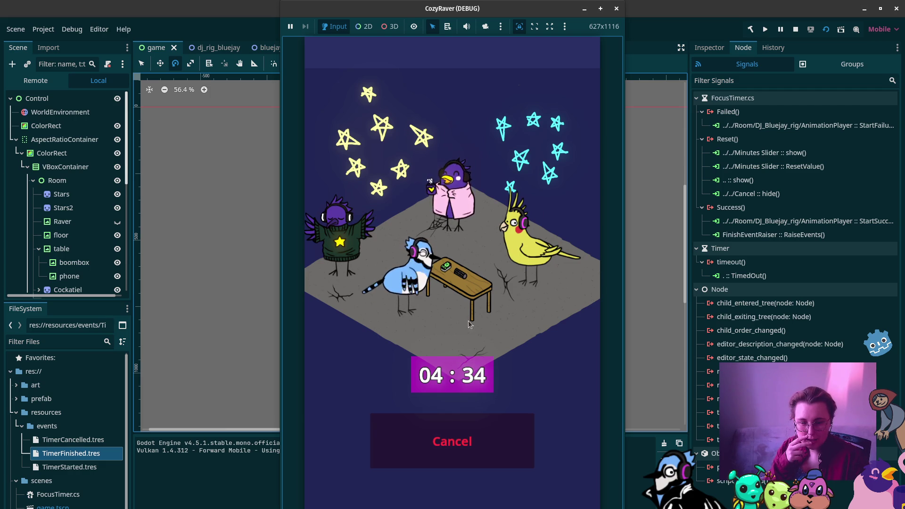
Cancel the running focus timer and close the CozyRaver debug game window
{"action": "left_click", "coordinate": [480, 444]}
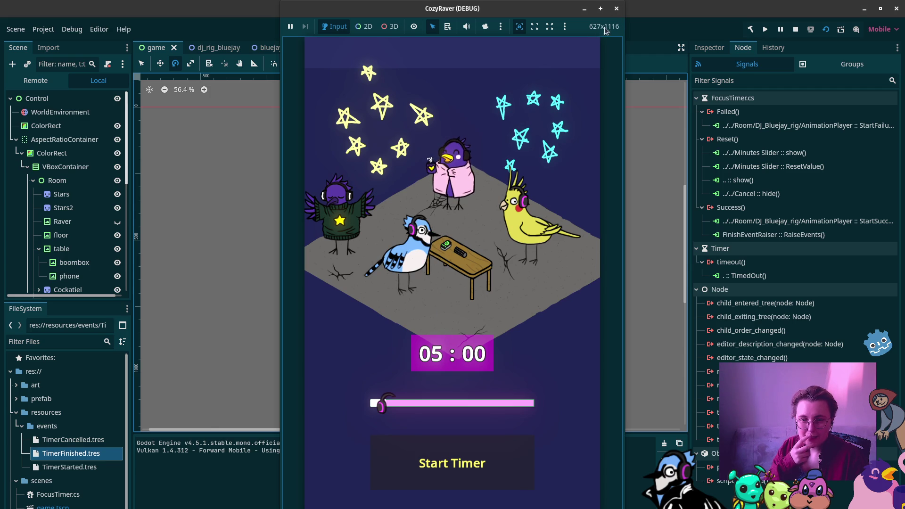
{"action": "left_click", "coordinate": [616, 9]}
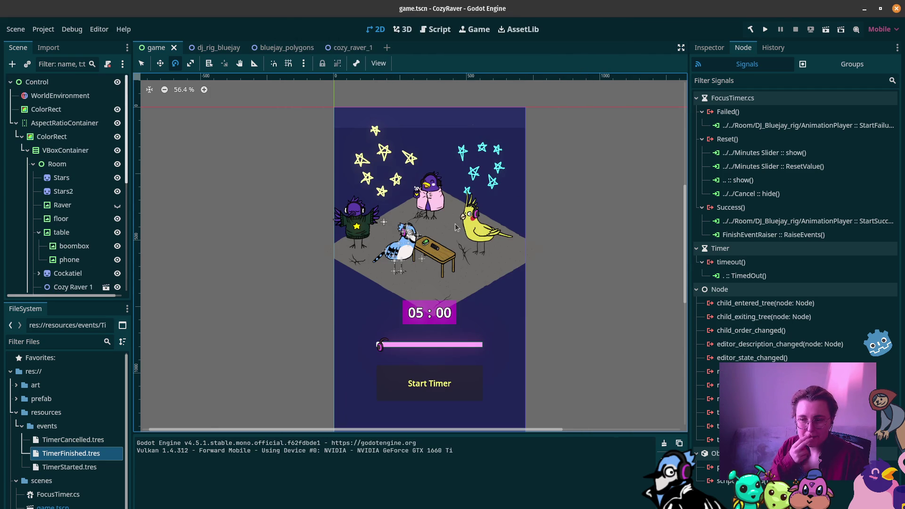
{"action": "left_click", "coordinate": [16, 452]}
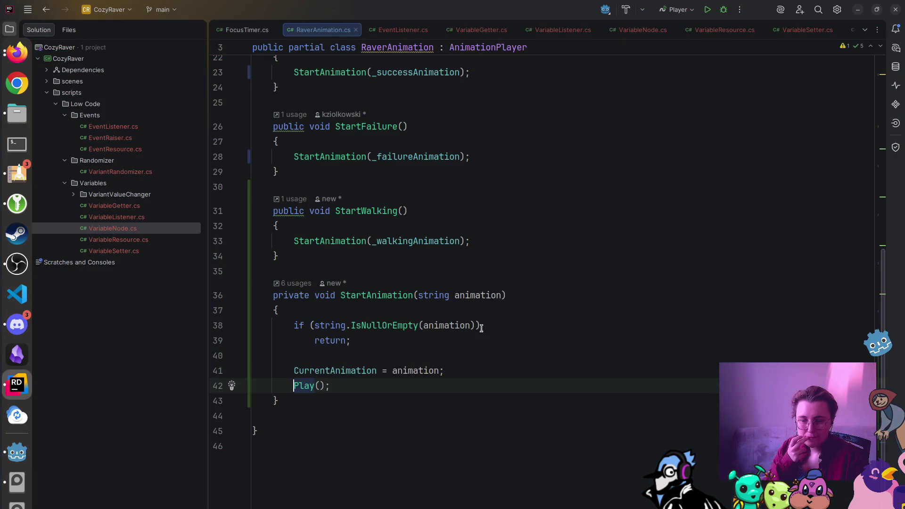
At the top of StartFailure, add the condition if(string.IsNullOrEmpty(_failureAnimation))
{"action": "scroll", "coordinate": [496, 319], "scroll_direction": "up", "scroll_amount": 3}
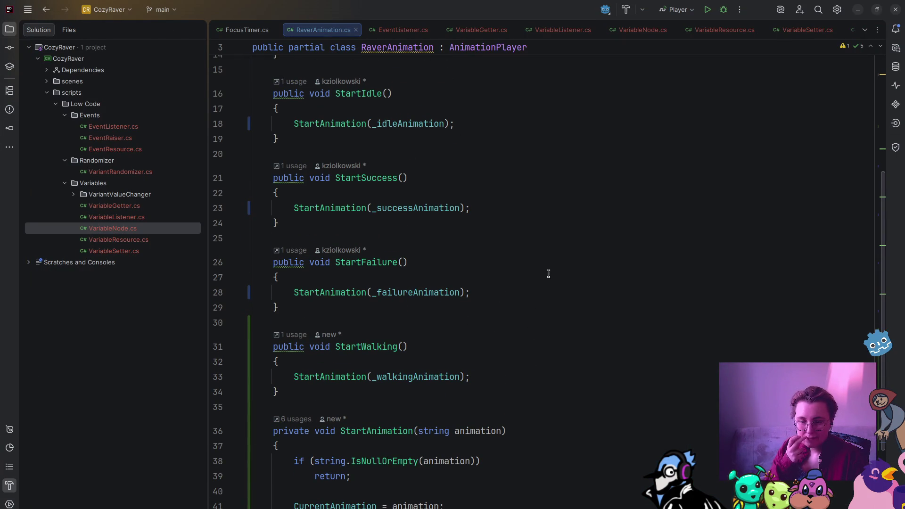
{"action": "left_click", "coordinate": [315, 280]}
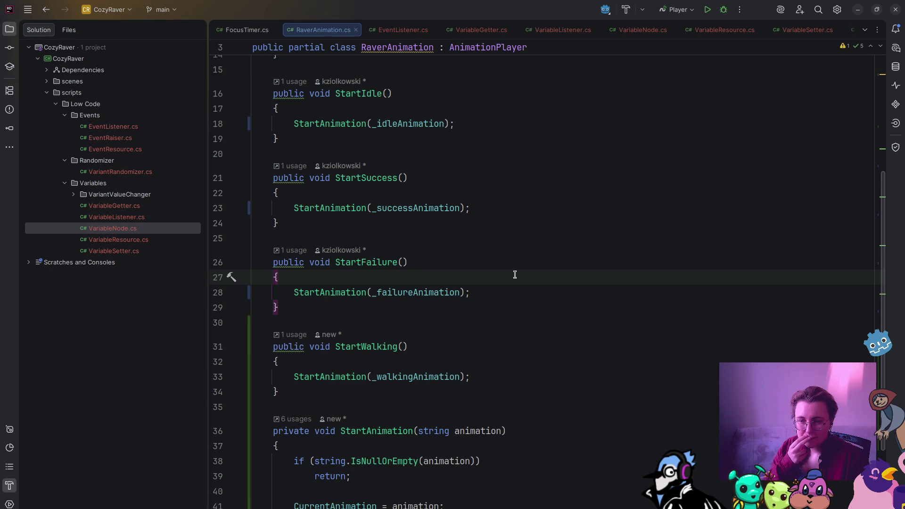
{"action": "key", "text": "Return"}
{"action": "type", "text": "if"}
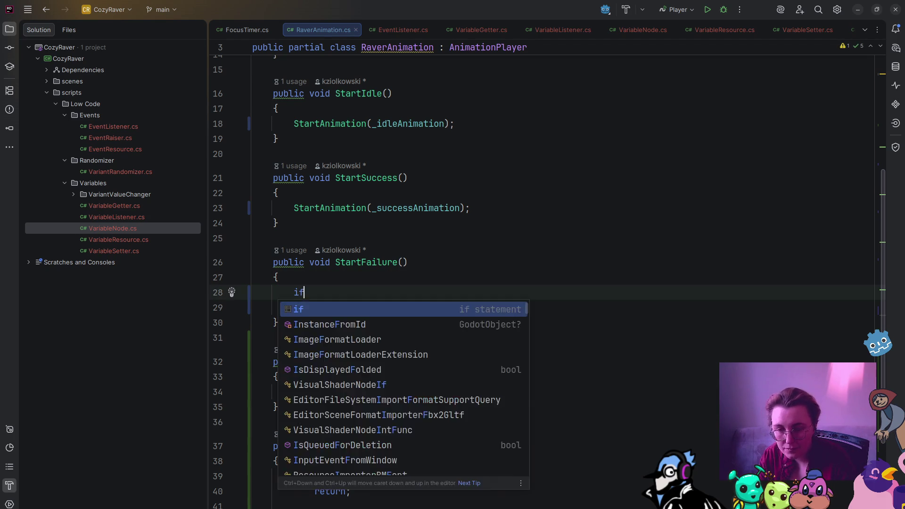
{"action": "type", "text": "(fai"}
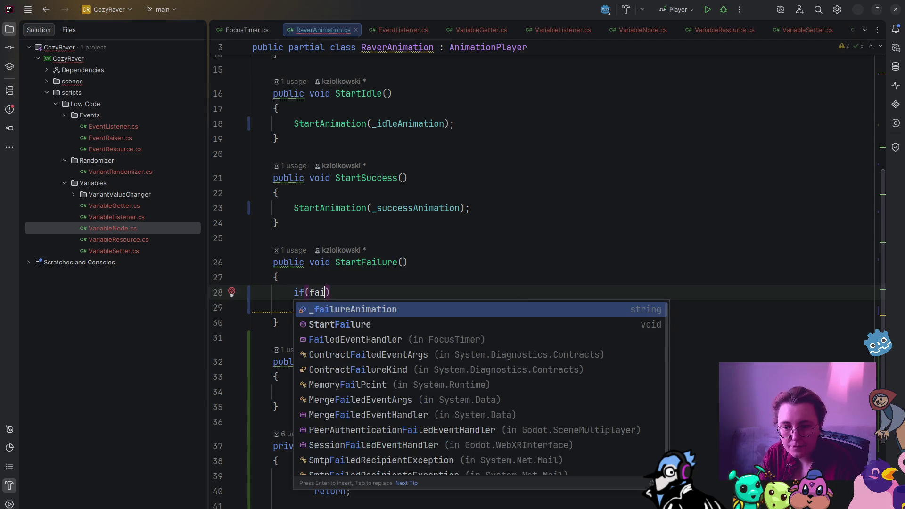
{"action": "key", "text": "BackSpace"}
{"action": "key", "text": "BackSpace"}
{"action": "type", "text": "string"}
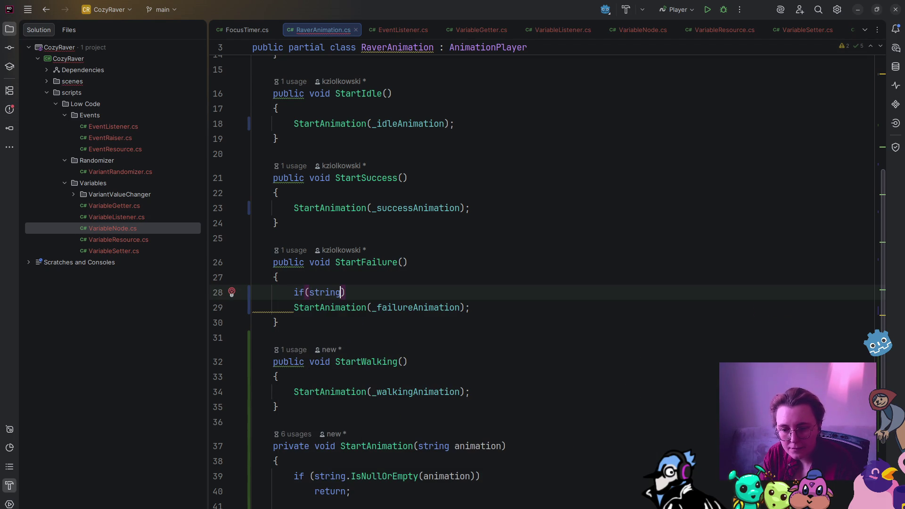
{"action": "type", "text": "."}
{"action": "key", "text": "Return"}
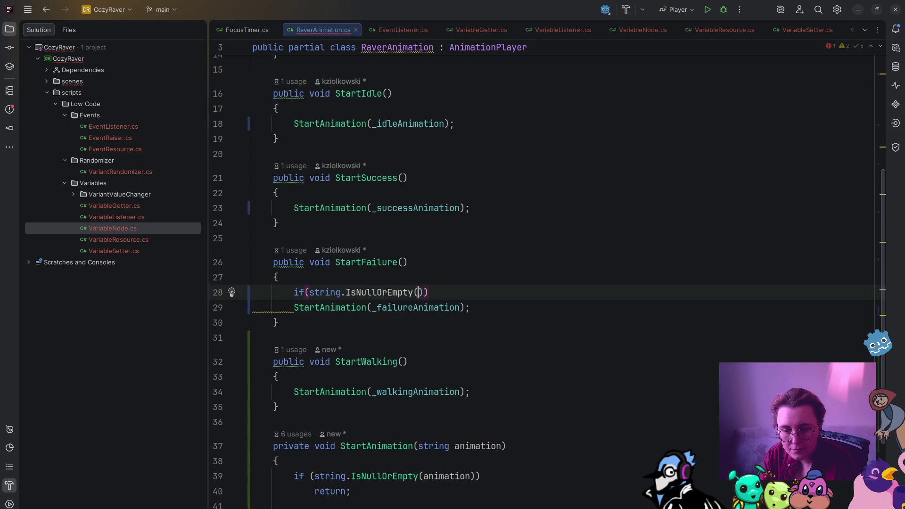
{"action": "key", "text": "Tab"}
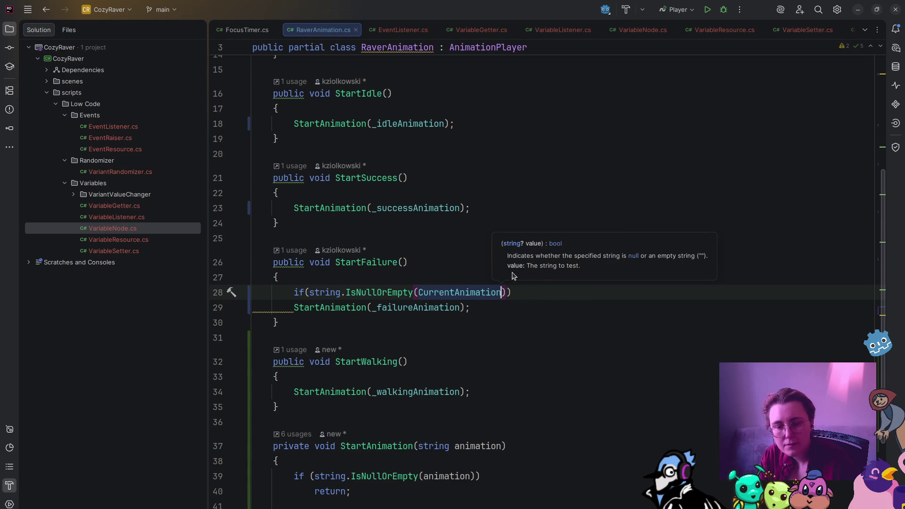
{"action": "double_click", "coordinate": [454, 293]}
{"action": "type", "text": "_f"}
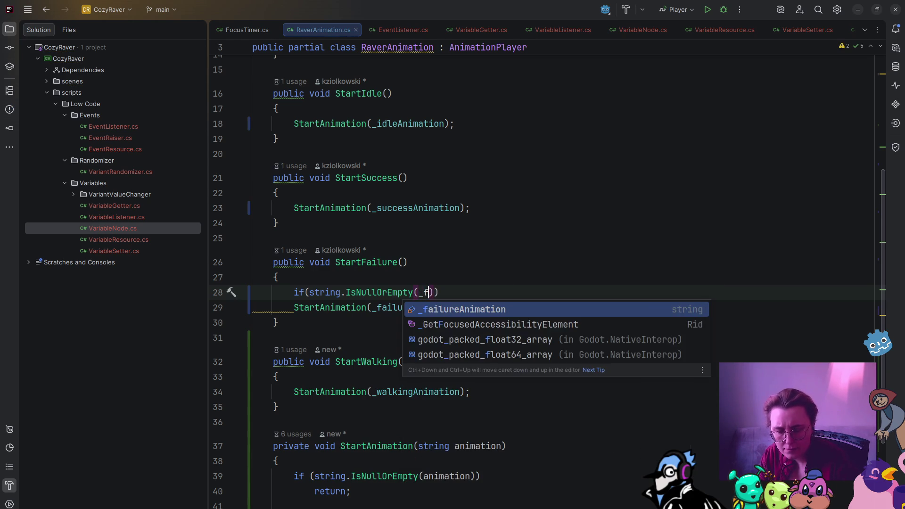
{"action": "key", "text": "Return"}
Under the condition, add the call StartAnimation(_idleAnimation)
{"action": "left_click", "coordinate": [542, 292]}
{"action": "key", "text": "Return"}
{"action": "type", "text": "Sta"}
{"action": "key", "text": "Return"}
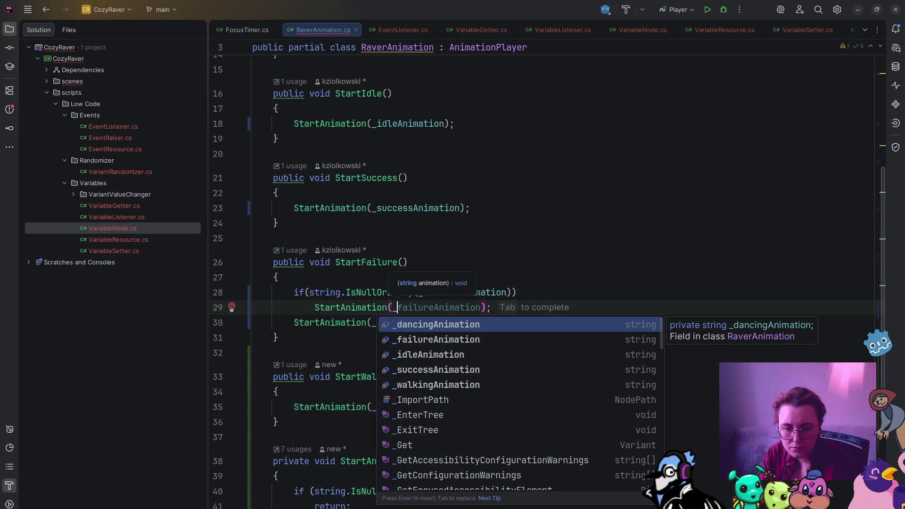
{"action": "key", "text": "Down"}
{"action": "key", "text": "Down"}
{"action": "key", "text": "Return"}
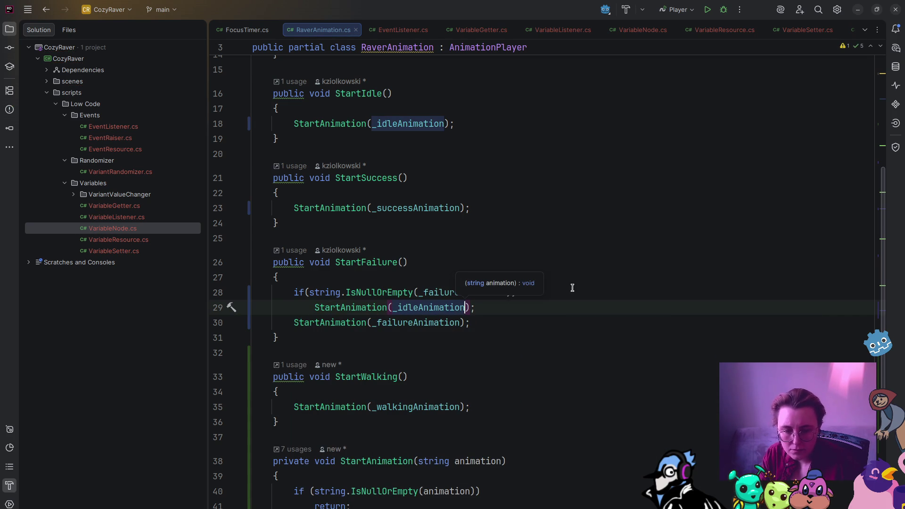
{"action": "key", "text": "Down"}
{"action": "key", "text": "Down"}
{"action": "mouse_move", "coordinate": [480, 307]}
{"action": "left_mouse_down"}
{"action": "mouse_move", "coordinate": [182, 313]}
{"action": "mouse_move", "coordinate": [179, 297]}
{"action": "left_mouse_up"}
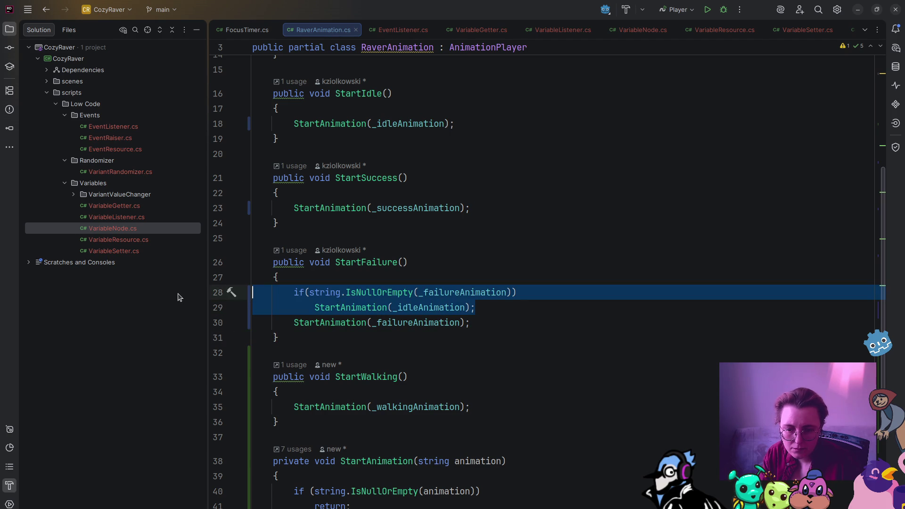
{"action": "left_click", "coordinate": [366, 307]}
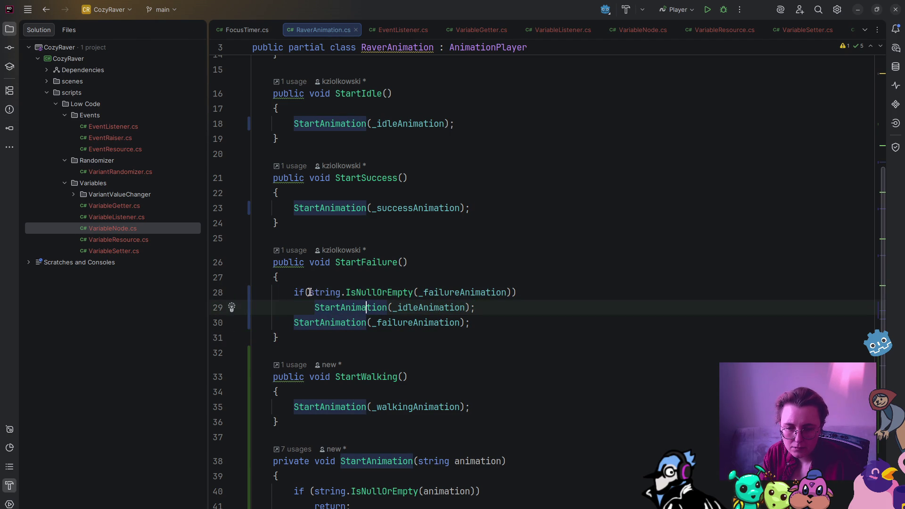
Add an else and indent the StartAnimation(_failureAnimation) call beneath it
{"action": "left_click", "coordinate": [505, 307]}
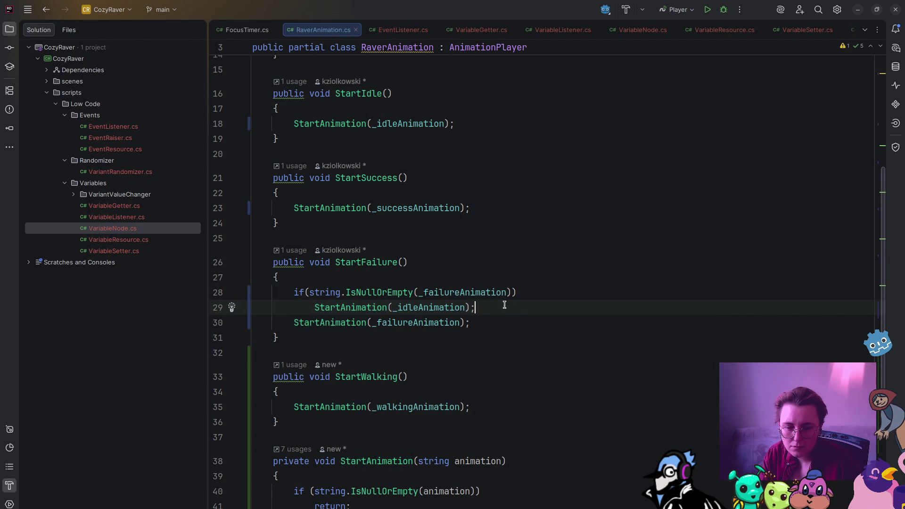
{"action": "key", "text": "Return"}
{"action": "type", "text": "else"}
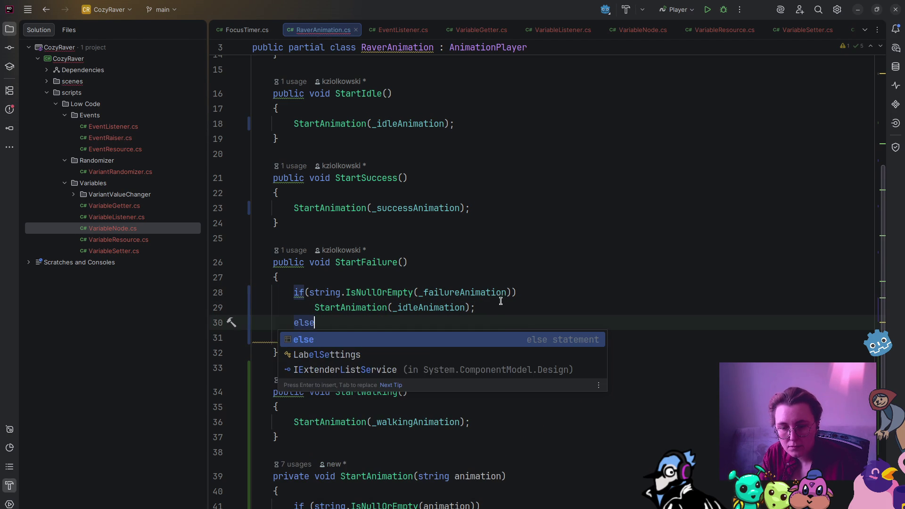
{"action": "left_click", "coordinate": [470, 292]}
{"action": "left_click", "coordinate": [292, 337]}
{"action": "key", "text": "Tab"}
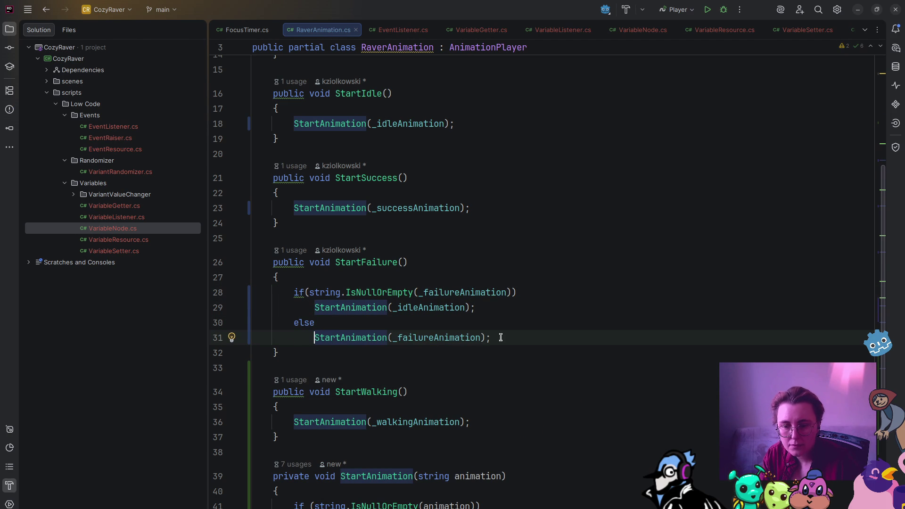
{"action": "mouse_move", "coordinate": [2, 367]}
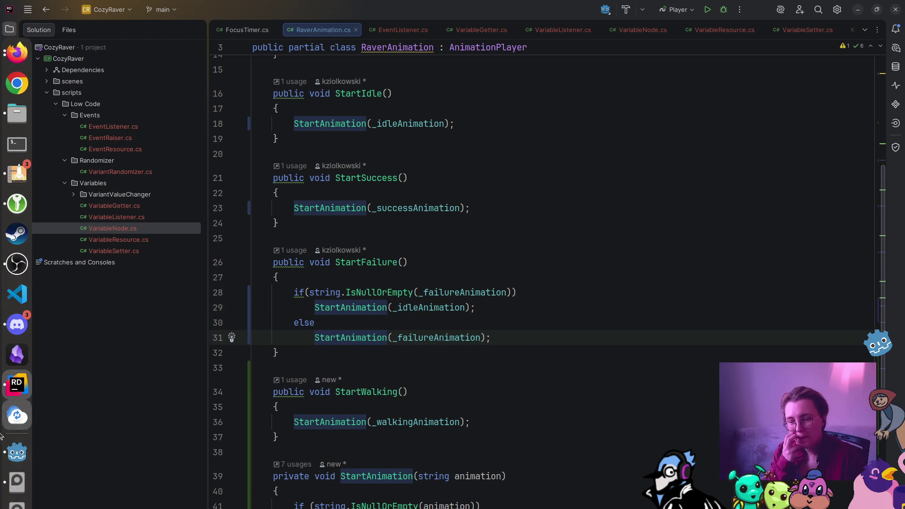
Run the game in Godot, start then cancel the focus timer to check the failure animation, and close it
{"action": "left_click", "coordinate": [11, 459]}
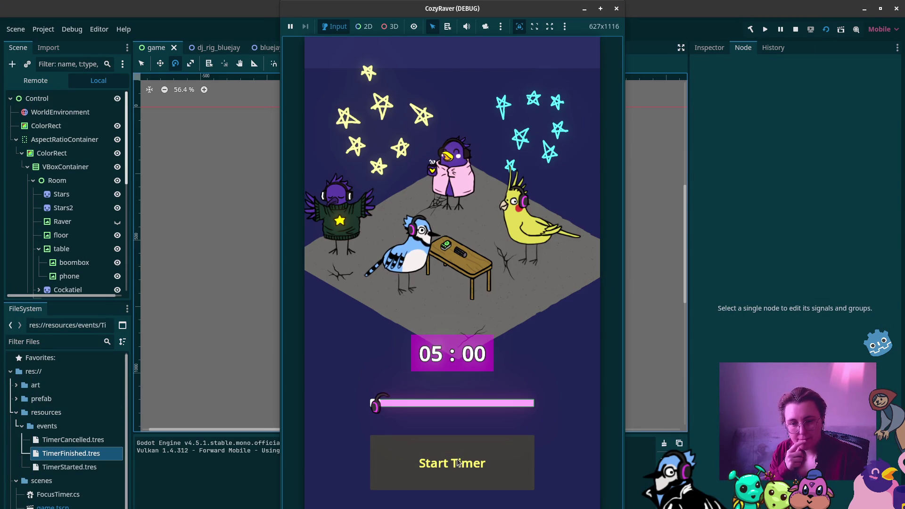
{"action": "left_click", "coordinate": [458, 463]}
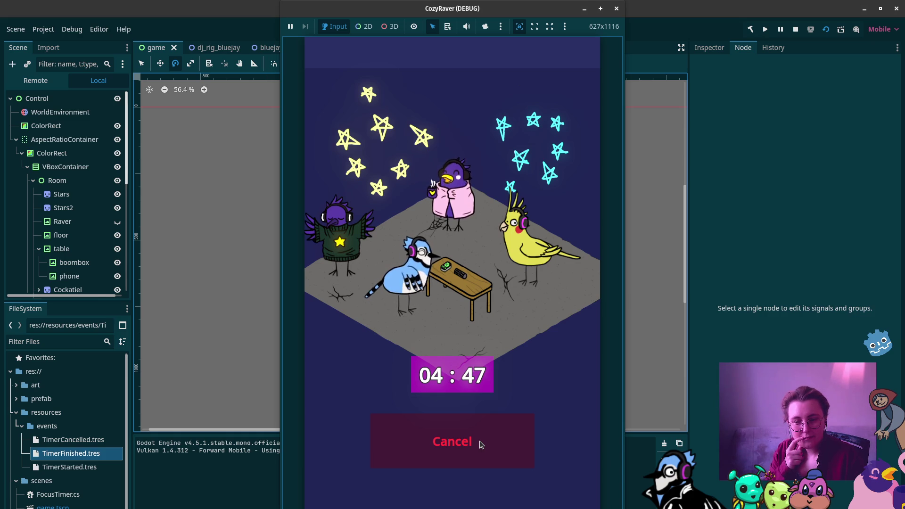
{"action": "left_click", "coordinate": [481, 446]}
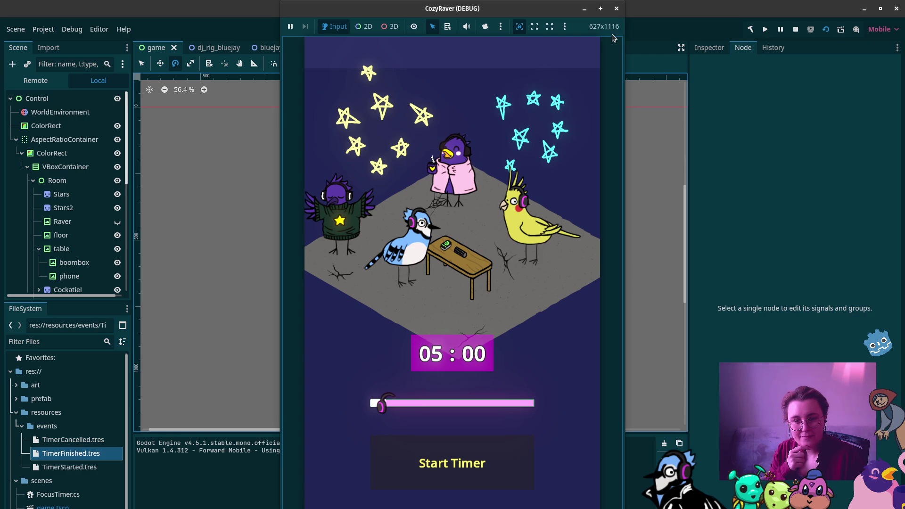
{"action": "left_click", "coordinate": [616, 9]}
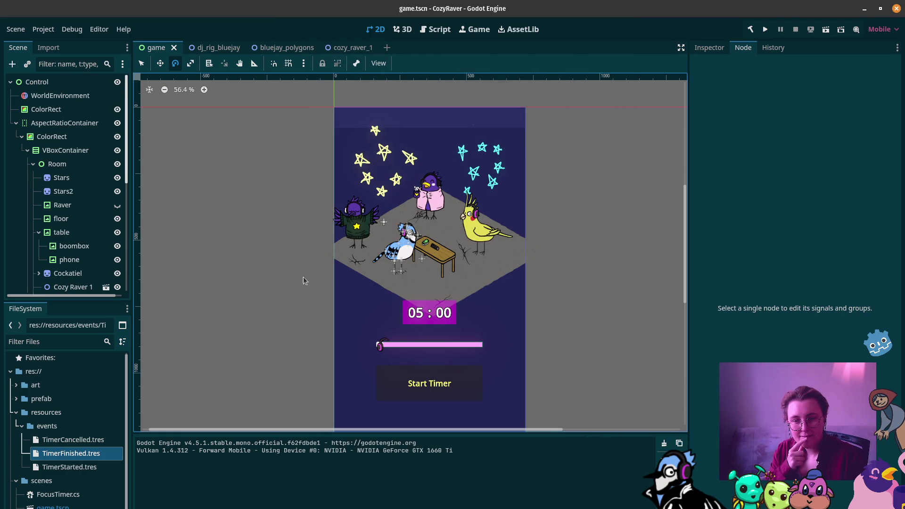
Commit the three changed files with the message 'Added walking and dancing animation for Cozy Raver 1'
{"action": "mouse_move", "coordinate": [4, 321]}
{"action": "left_click", "coordinate": [17, 384]}
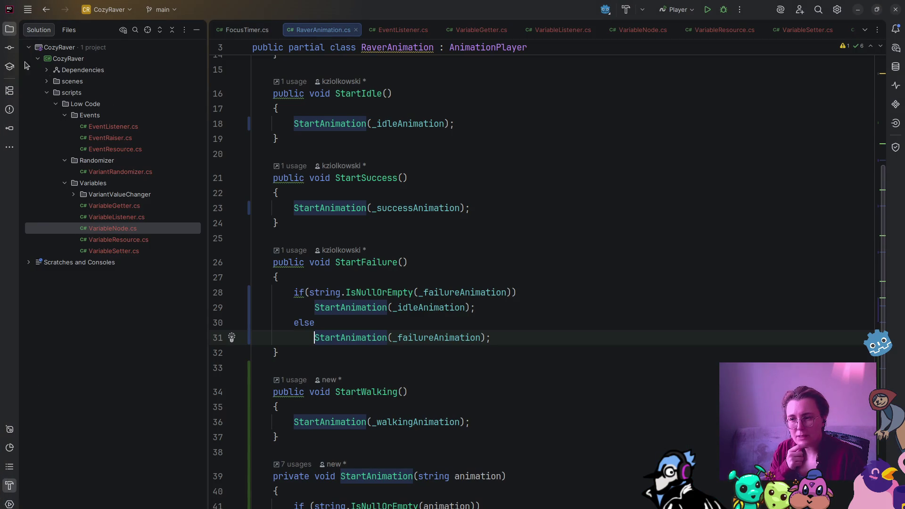
{"action": "left_click", "coordinate": [9, 48]}
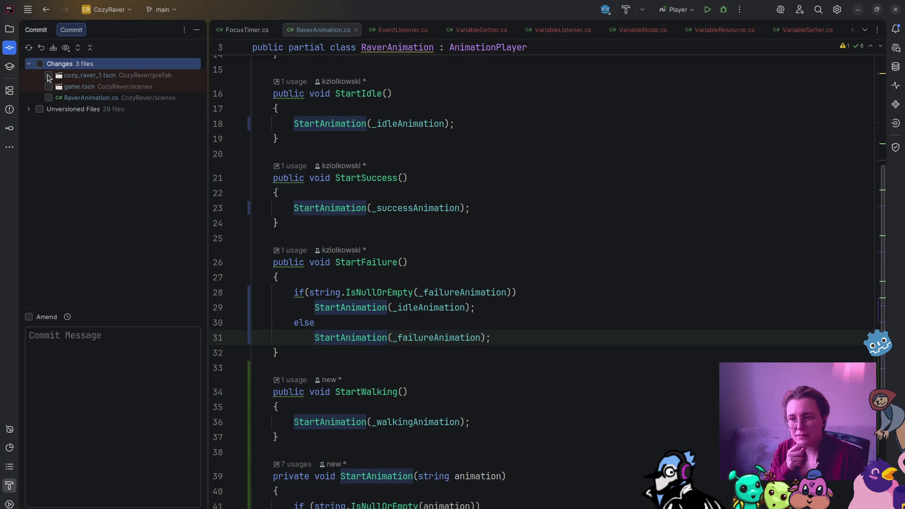
{"action": "left_click", "coordinate": [40, 64]}
{"action": "left_click", "coordinate": [89, 383]}
{"action": "type", "text": "Added"}
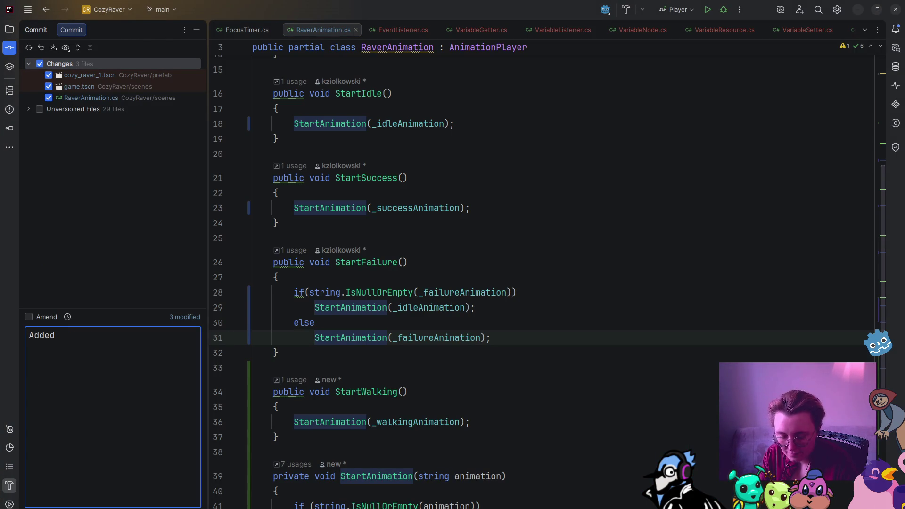
{"action": "type", "text": " walking and dancing animation for"}
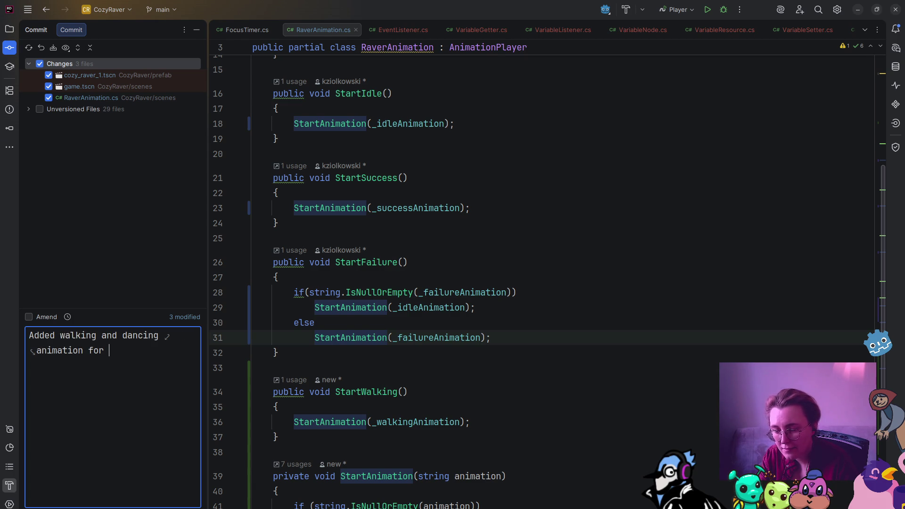
{"action": "type", "text": " Cozy Raver 1"}
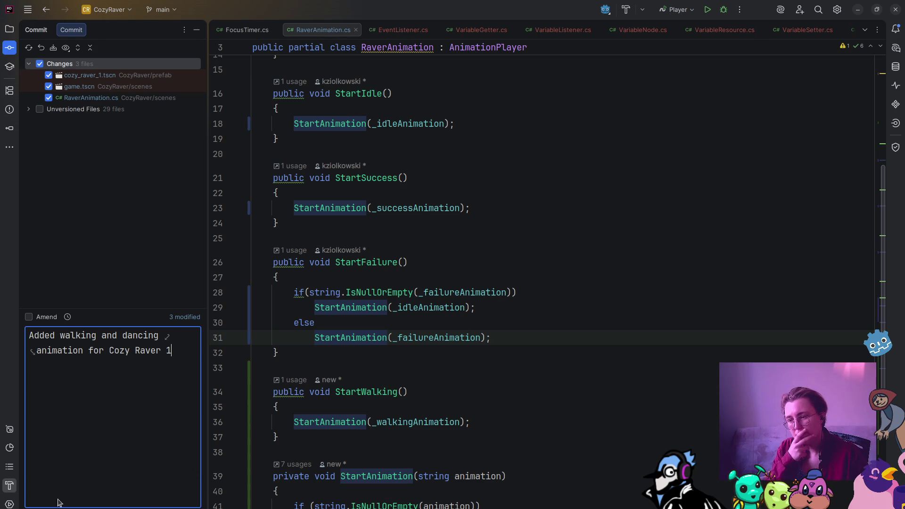
{"action": "key", "text": "ctrl+Return"}
{"action": "left_click", "coordinate": [29, 75]}
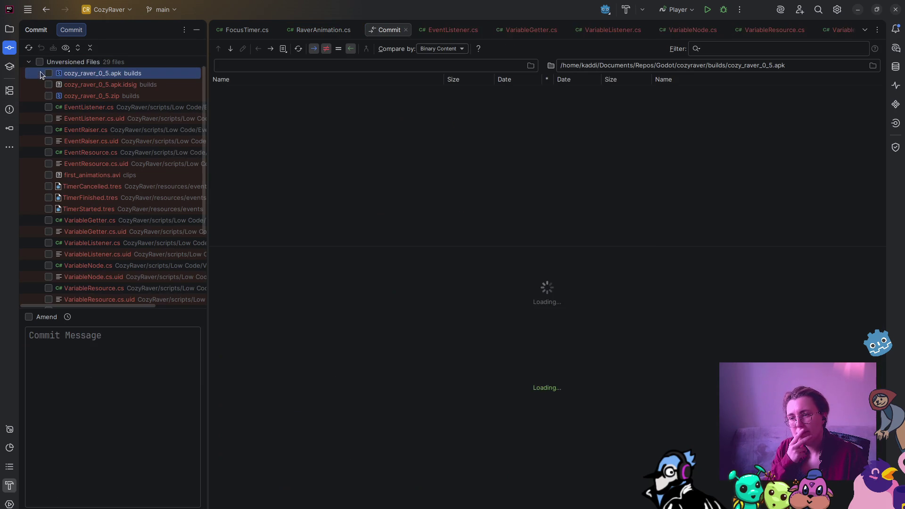
Commit all 29 unversioned files with the message 'Added low code package'
{"action": "left_click", "coordinate": [40, 62]}
{"action": "left_click", "coordinate": [86, 373]}
{"action": "type", "text": "A"}
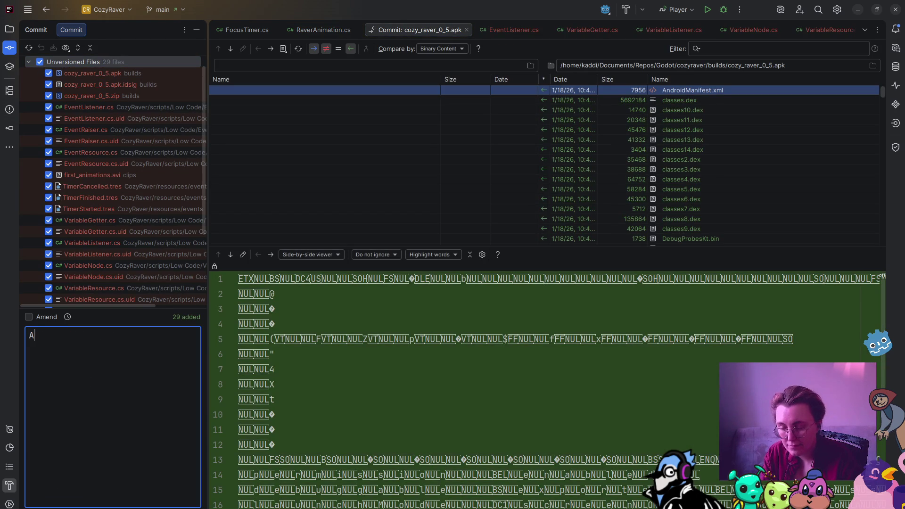
{"action": "type", "text": "dded low code package"}
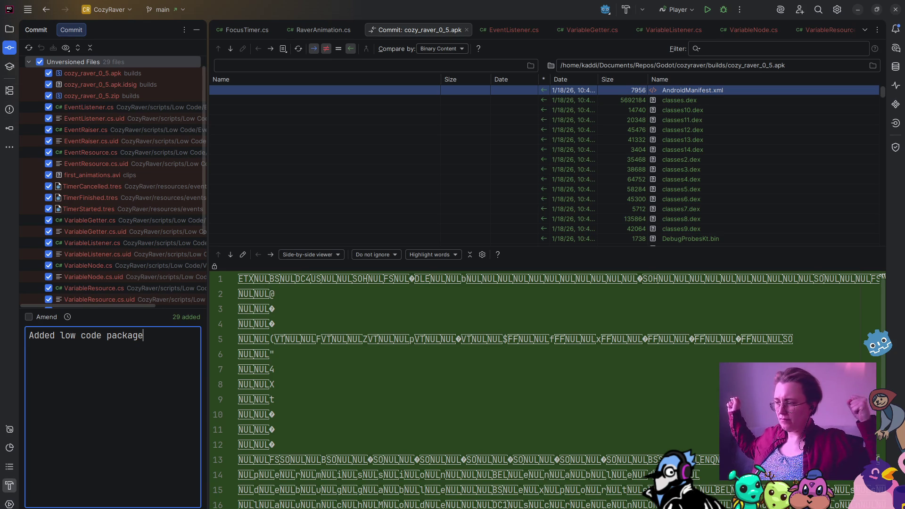
{"action": "key", "text": "ctrl+Return"}
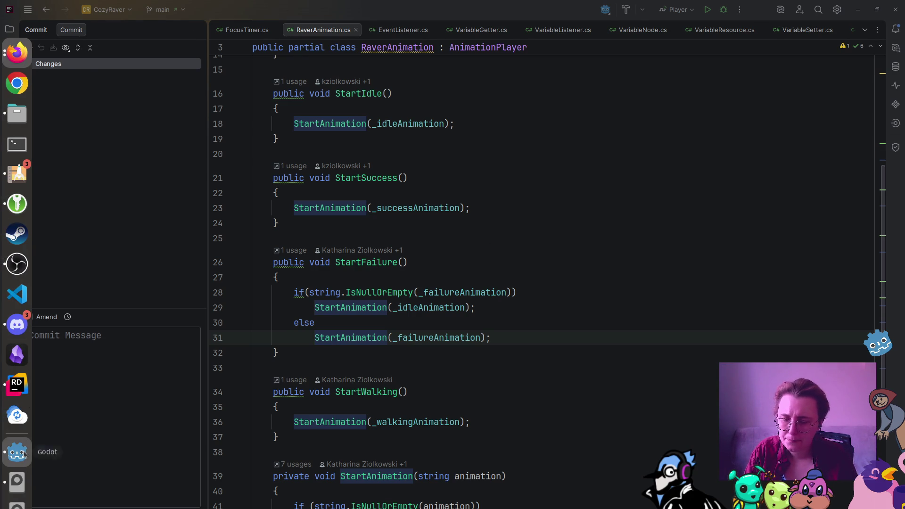
Open the dj_rig_bluejay scene and locate dj_rig_bluejay.tscn in the prefab folder
{"action": "left_click", "coordinate": [19, 454]}
{"action": "left_click", "coordinate": [204, 49]}
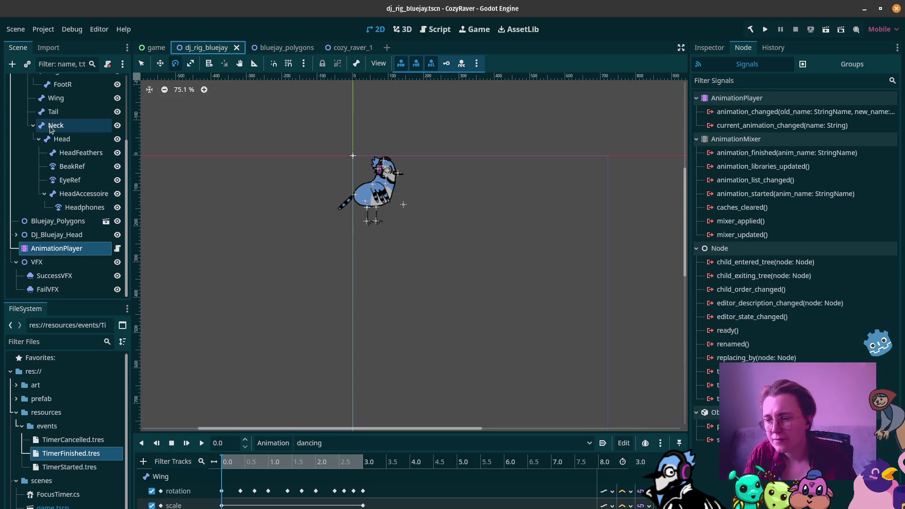
{"action": "scroll", "coordinate": [71, 141], "scroll_direction": "up", "scroll_amount": 5}
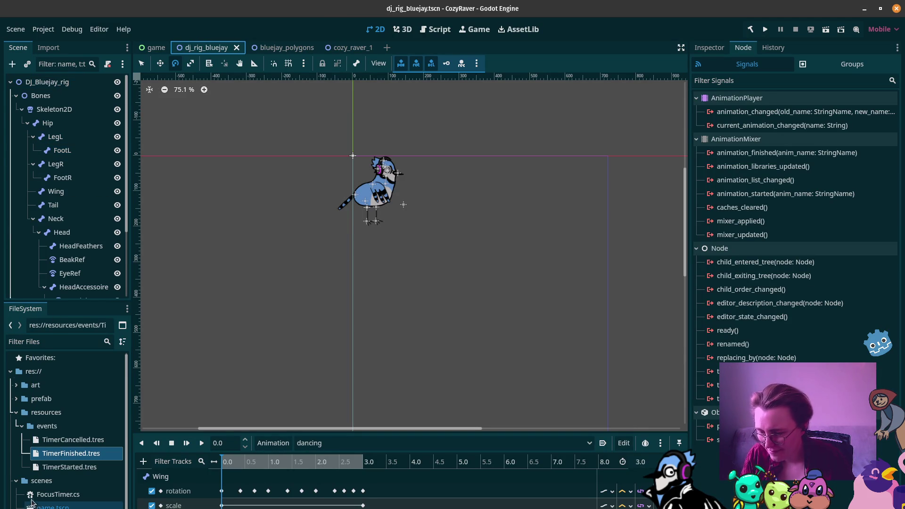
{"action": "scroll", "coordinate": [33, 490], "scroll_direction": "down", "scroll_amount": 2}
{"action": "scroll", "coordinate": [19, 457], "scroll_direction": "up", "scroll_amount": 3}
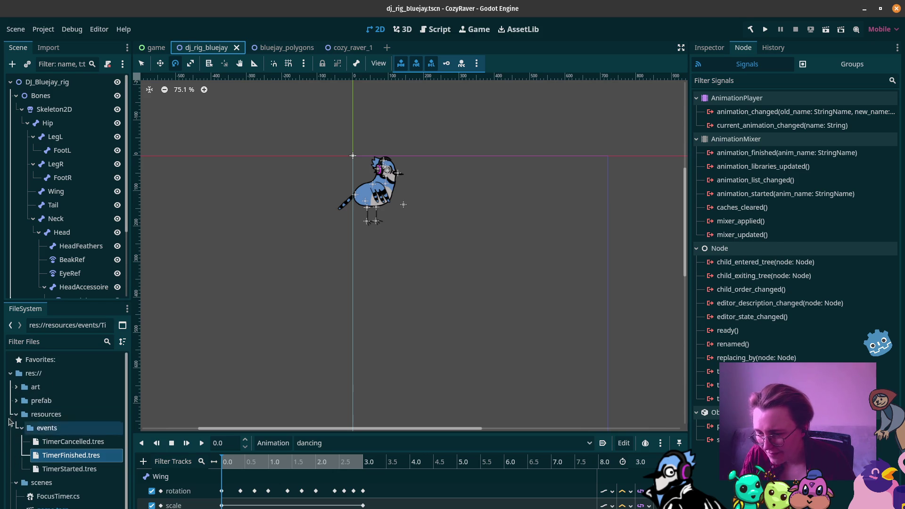
{"action": "left_click", "coordinate": [16, 401]}
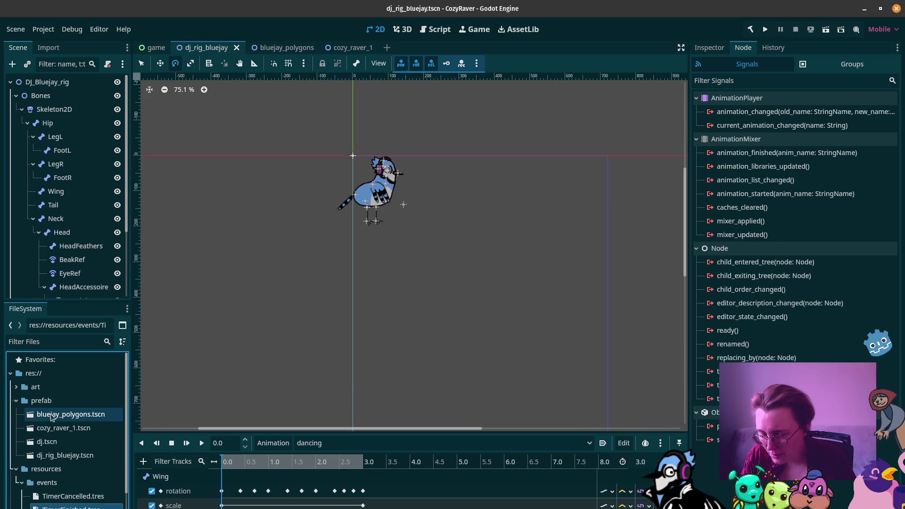
{"action": "left_click", "coordinate": [71, 418]}
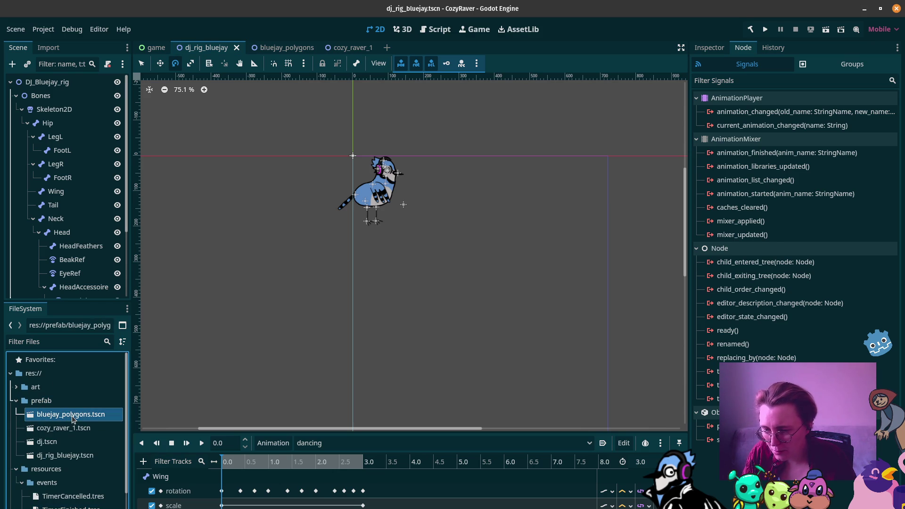
{"action": "left_click", "coordinate": [66, 455]}
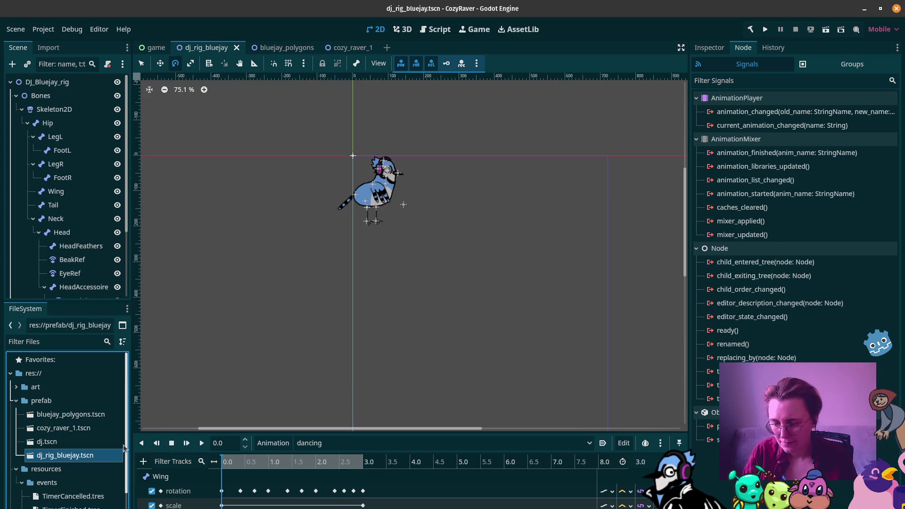
Duplicate dj_rig_bluejay.tscn as dj_rig_cockatiel.tscn and open the new copy
{"action": "right_click", "coordinate": [74, 460]}
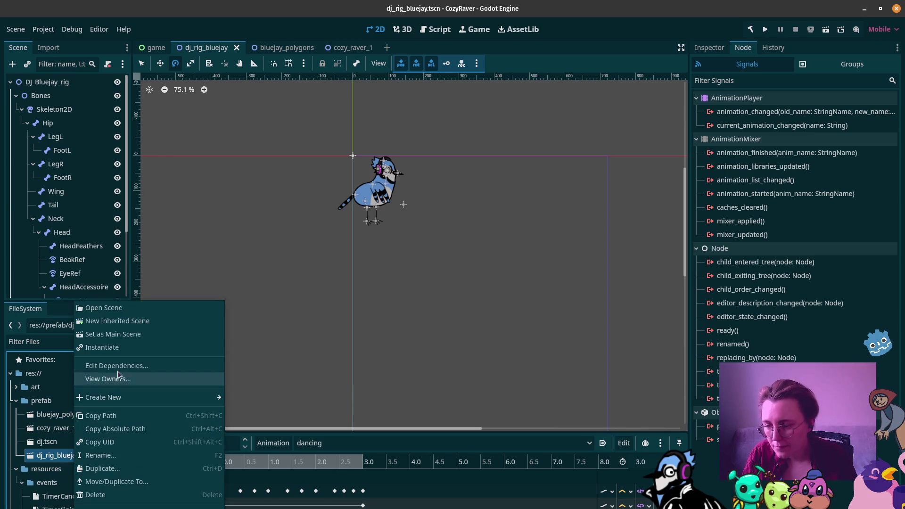
{"action": "left_click", "coordinate": [139, 469]}
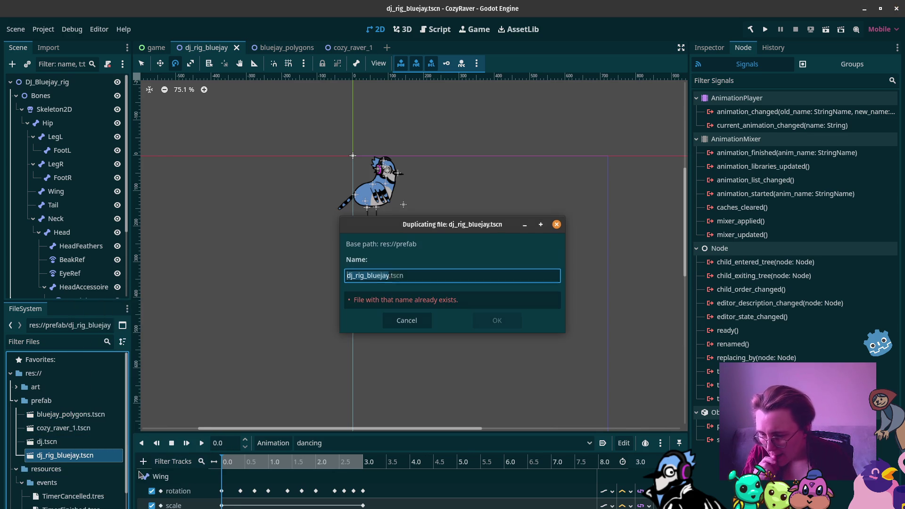
{"action": "left_click", "coordinate": [389, 276]}
{"action": "key", "text": "BackSpace"}
{"action": "key", "text": "BackSpace"}
{"action": "key", "text": "BackSpace"}
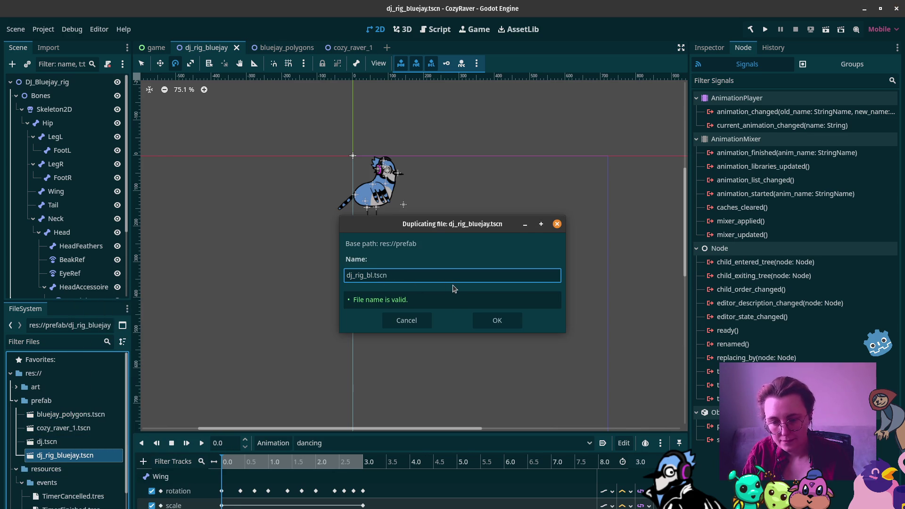
{"action": "type", "text": "cockatiel"}
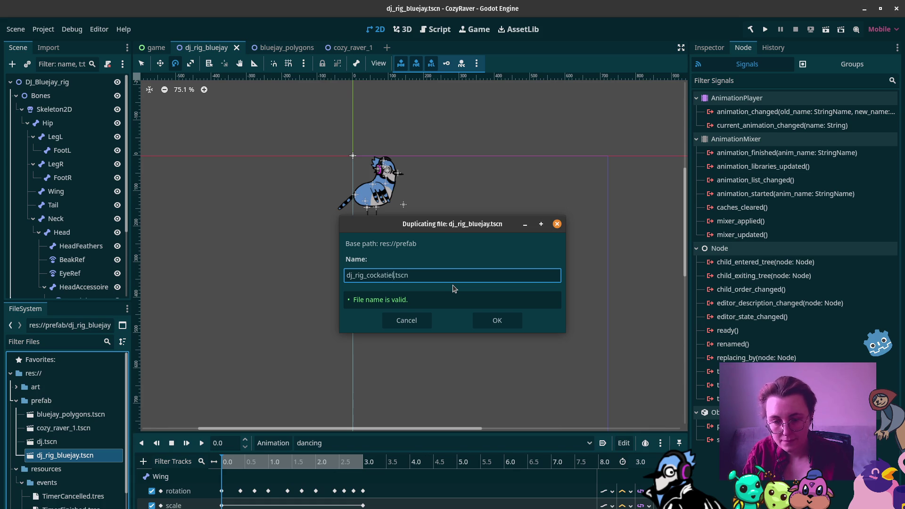
{"action": "key", "text": "Return"}
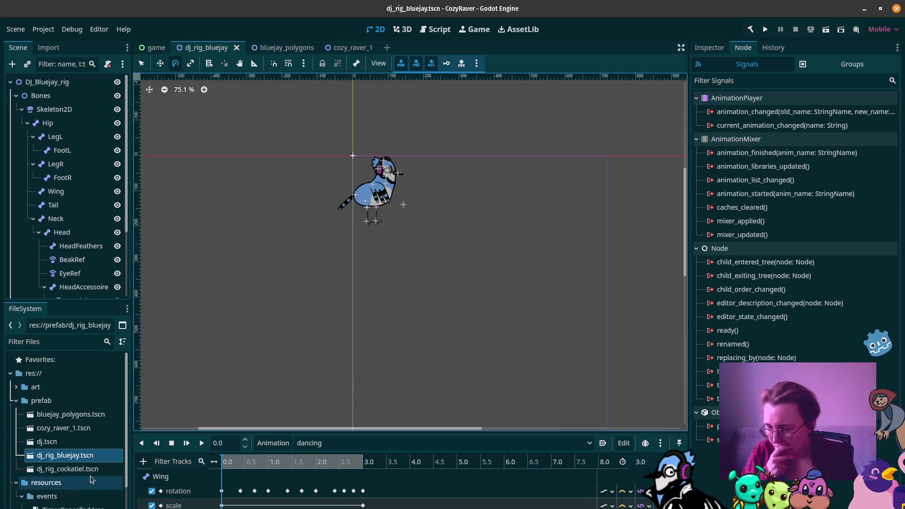
{"action": "double_click", "coordinate": [83, 469]}
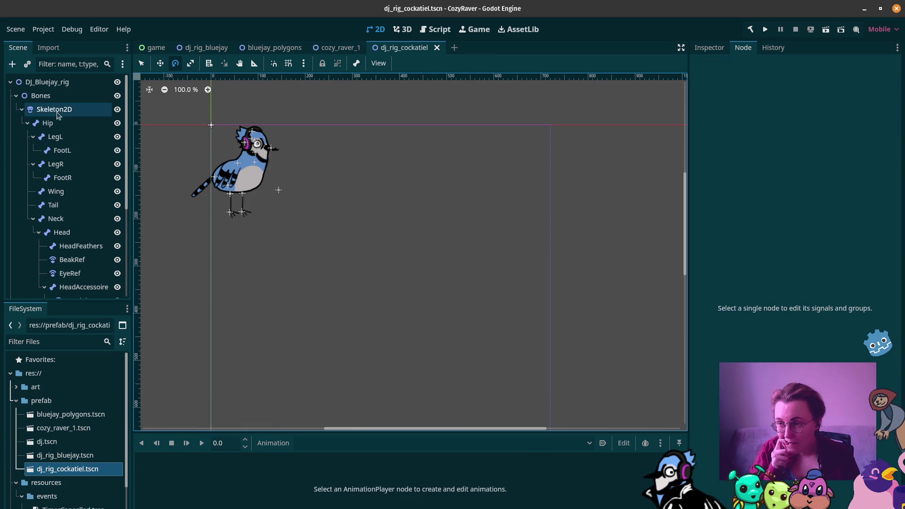
In the cockatiel rig, hide the DJ_Bluejay_Head node so the eyes and headphones disappear
{"action": "left_click", "coordinate": [17, 96]}
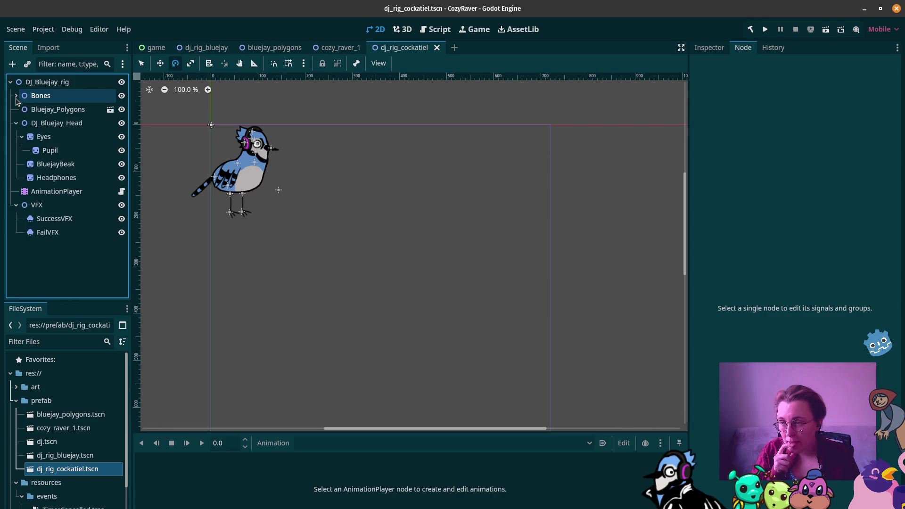
{"action": "left_click", "coordinate": [46, 113]}
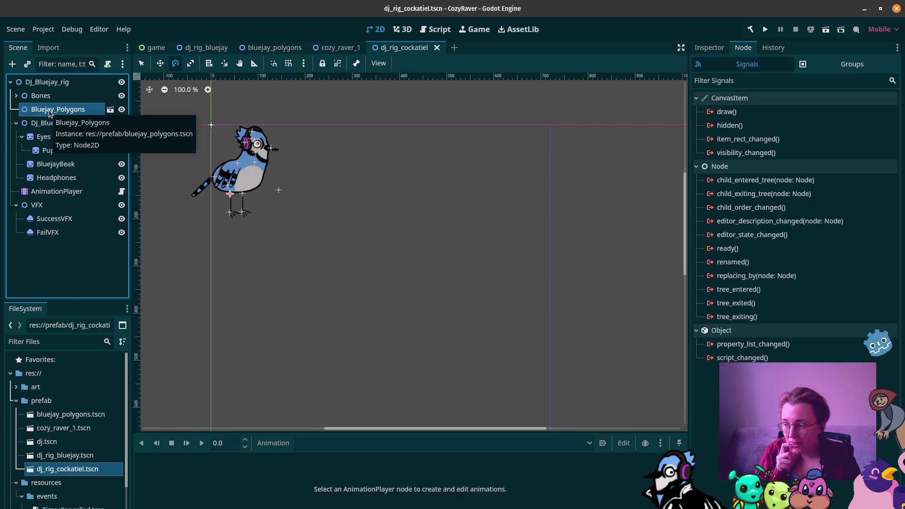
{"action": "left_click", "coordinate": [122, 110]}
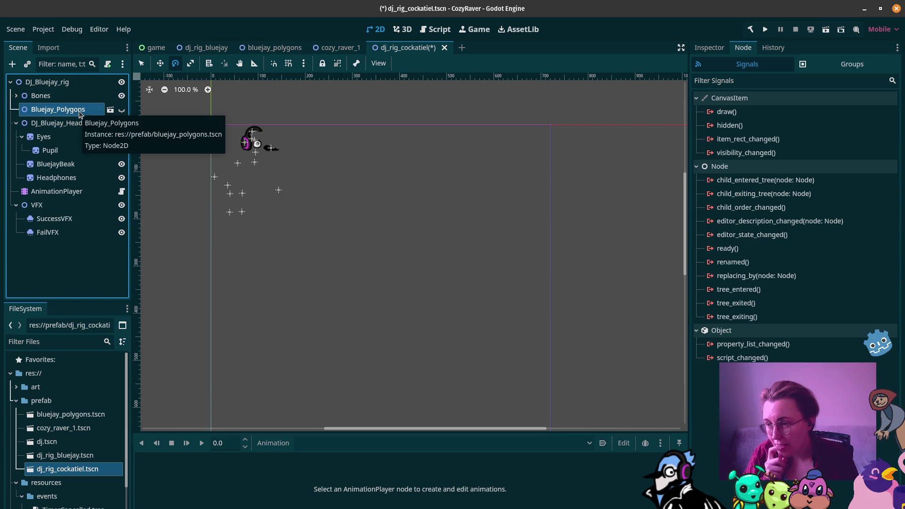
{"action": "left_click", "coordinate": [122, 110]}
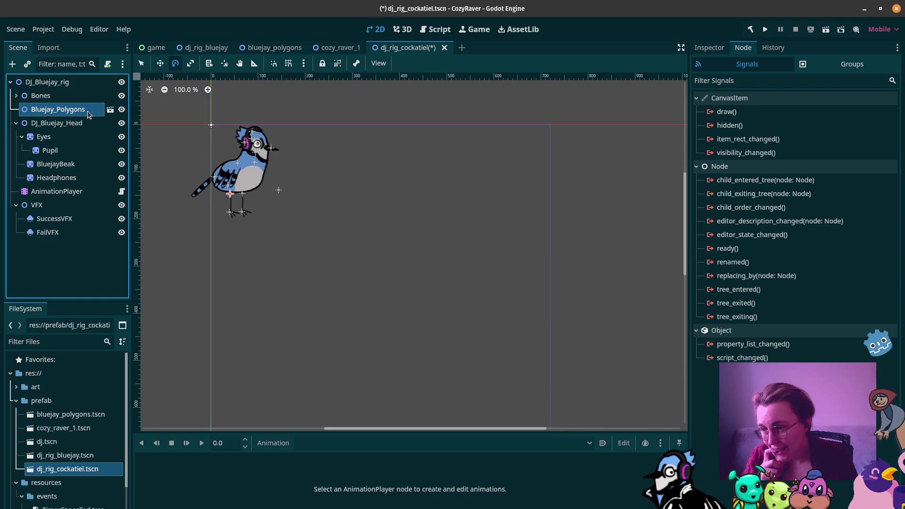
{"action": "double_click", "coordinate": [87, 112]}
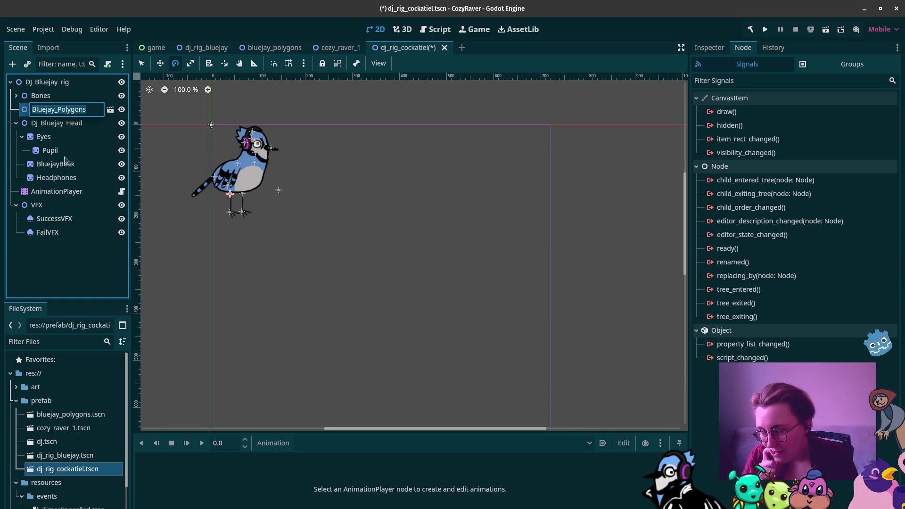
{"action": "left_click", "coordinate": [72, 124]}
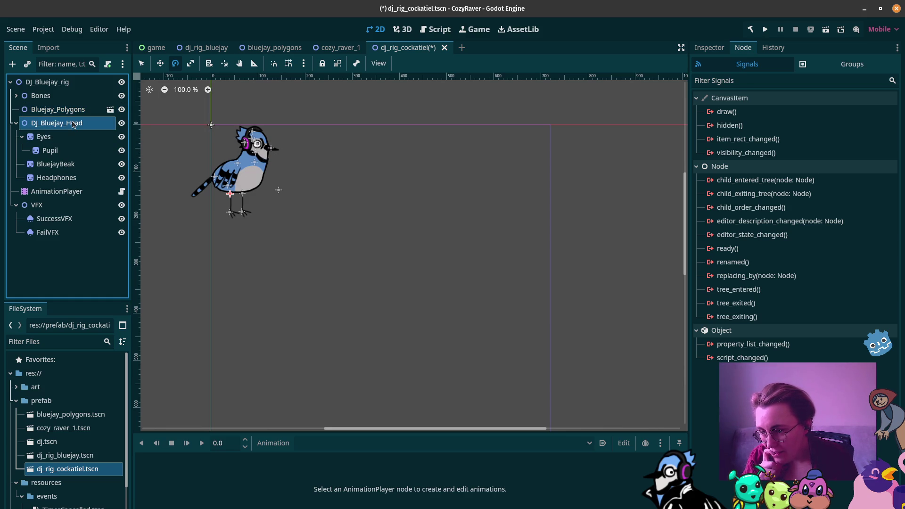
{"action": "left_click", "coordinate": [122, 123]}
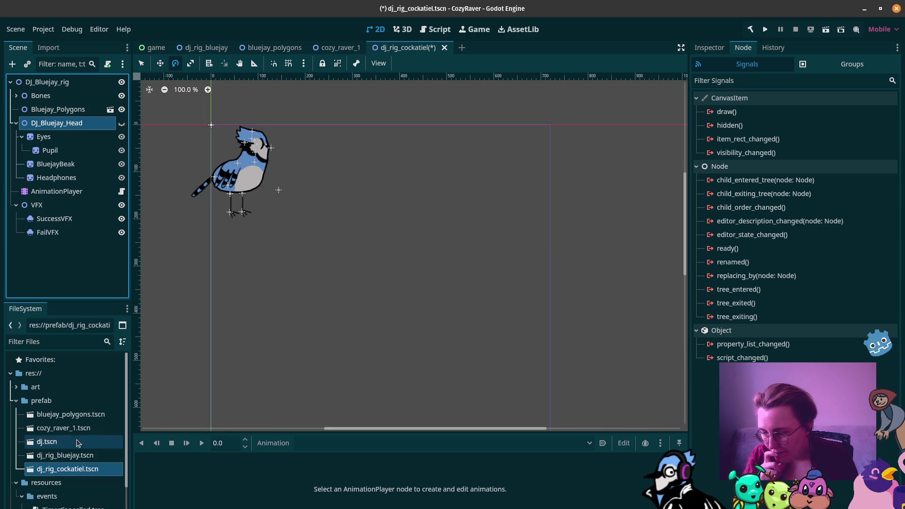
{"action": "left_click", "coordinate": [80, 417]}
{"action": "right_click", "coordinate": [79, 419]}
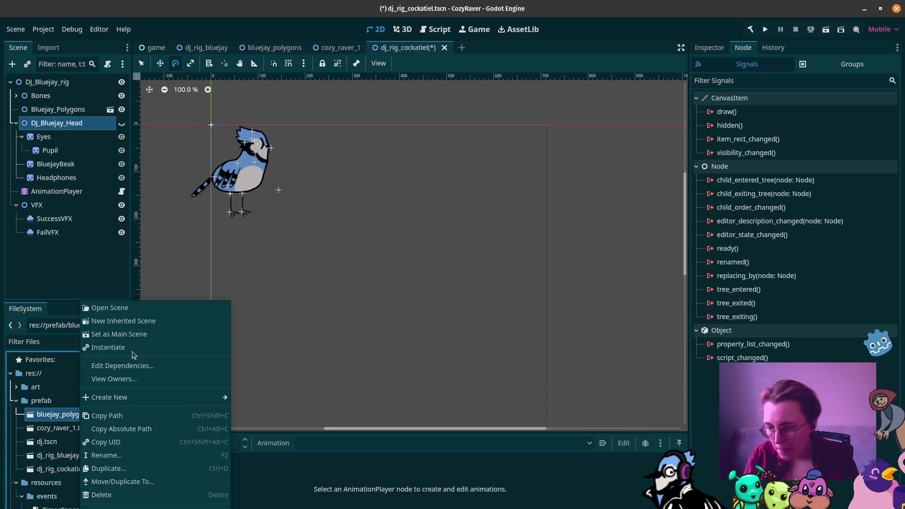
Duplicate bluejay_polygons.tscn as cockatiel_polygons.tscn and open the new scene
{"action": "left_click", "coordinate": [133, 468]}
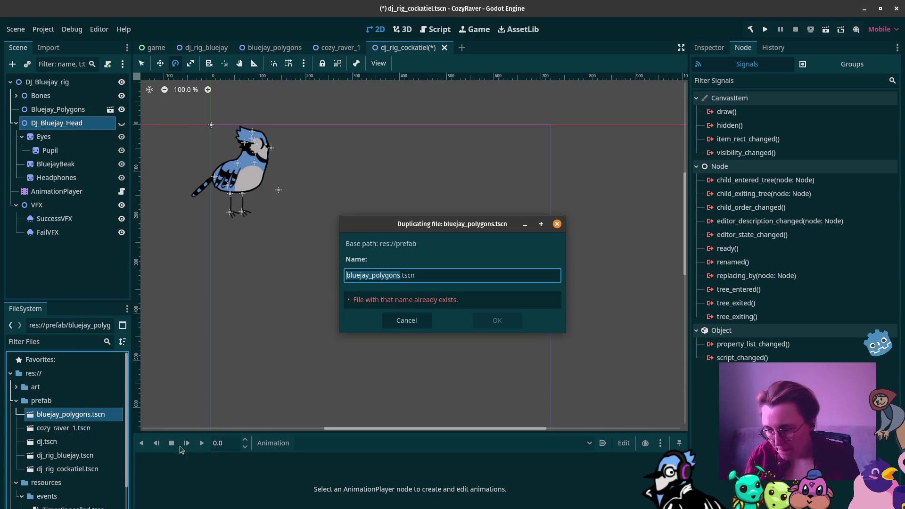
{"action": "type", "text": "cockatiel"}
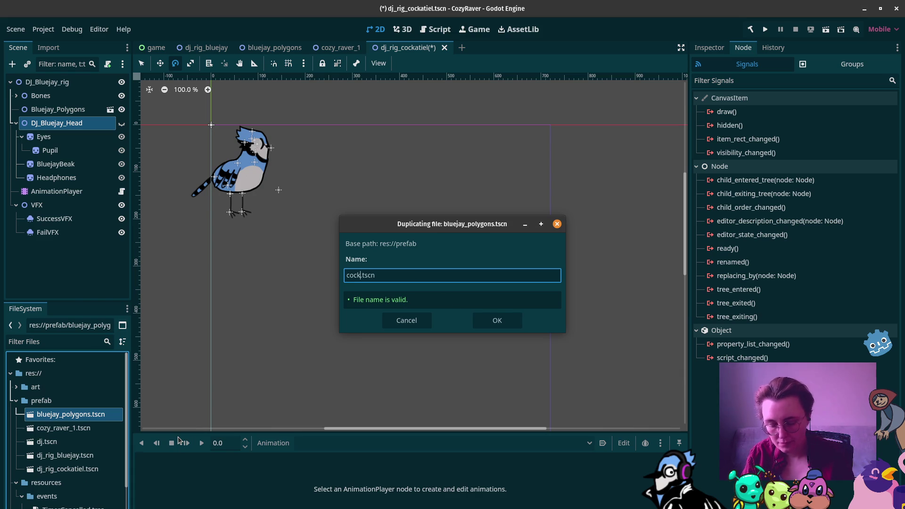
{"action": "type", "text": "_polygons"}
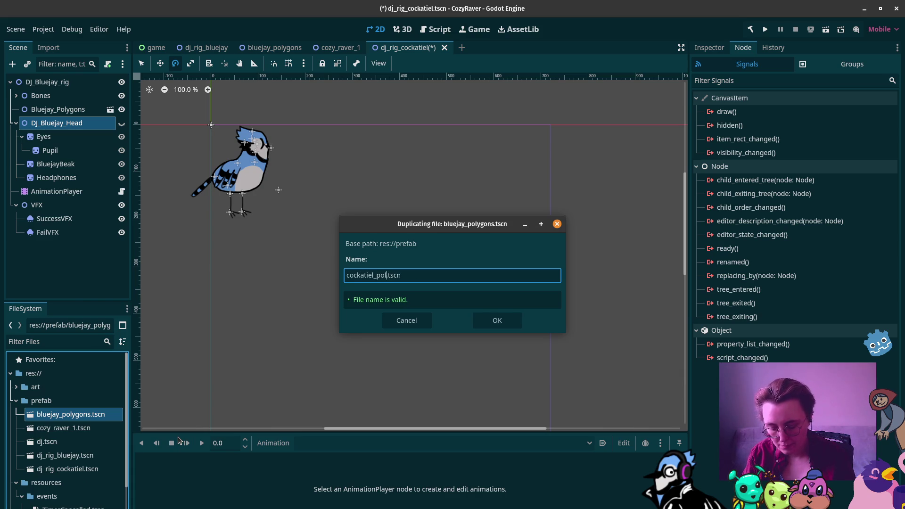
{"action": "key", "text": "Return"}
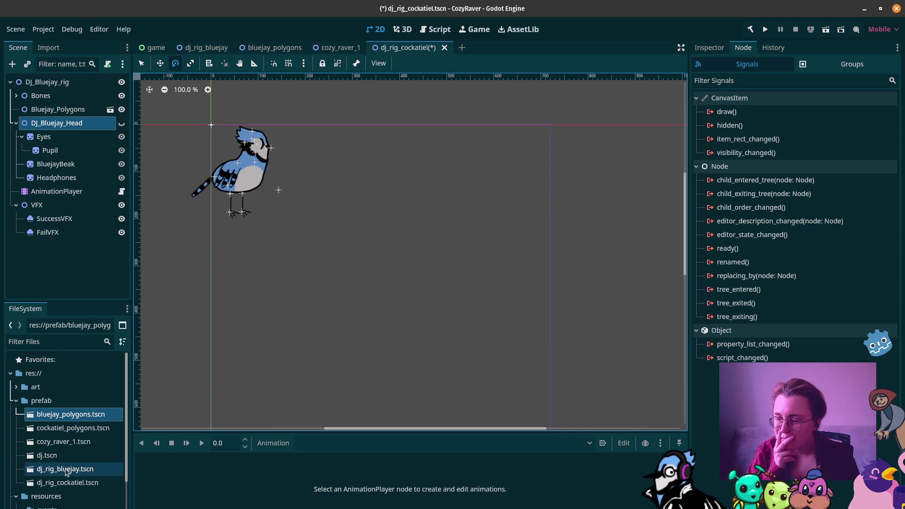
{"action": "double_click", "coordinate": [73, 428]}
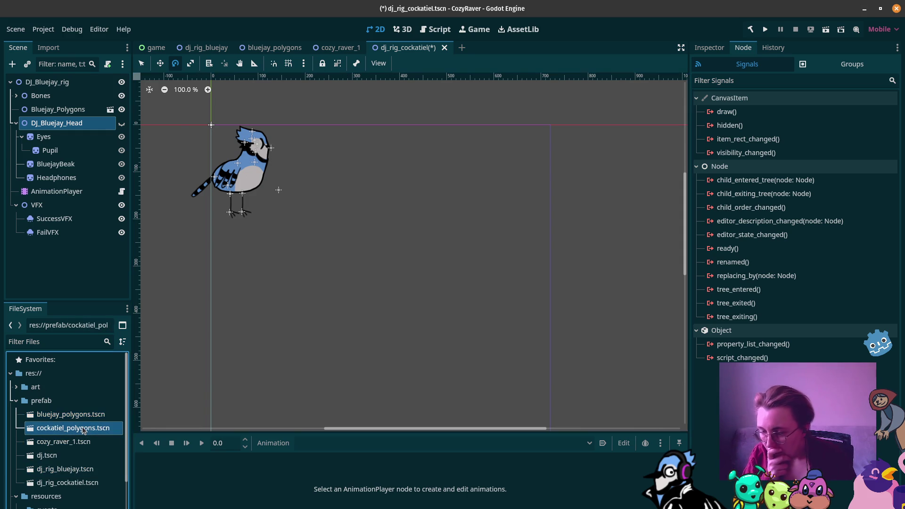
Look through the root, LegL, LegR and Body polygons, expanding Body's Texture section
{"action": "scroll", "coordinate": [231, 222], "scroll_direction": "up", "scroll_amount": 5}
{"action": "scroll", "coordinate": [231, 217], "scroll_direction": "left", "scroll_amount": 3}
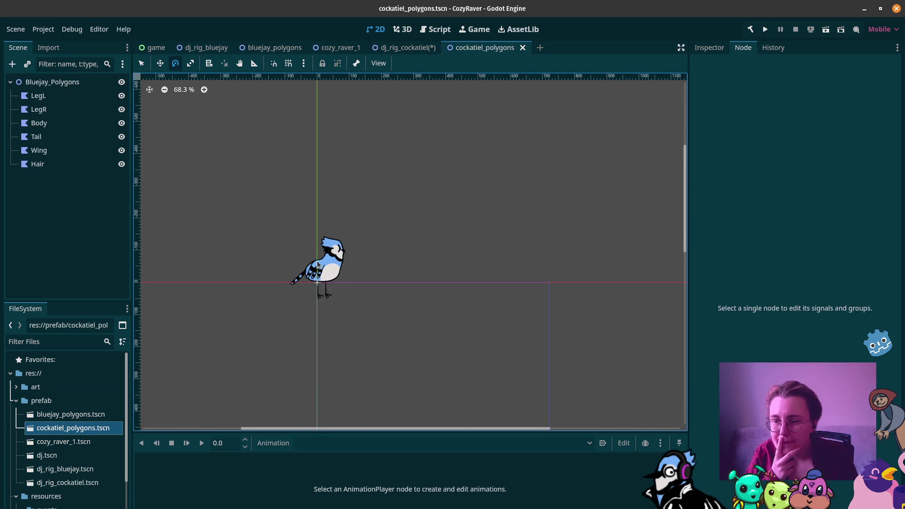
{"action": "left_click", "coordinate": [69, 85]}
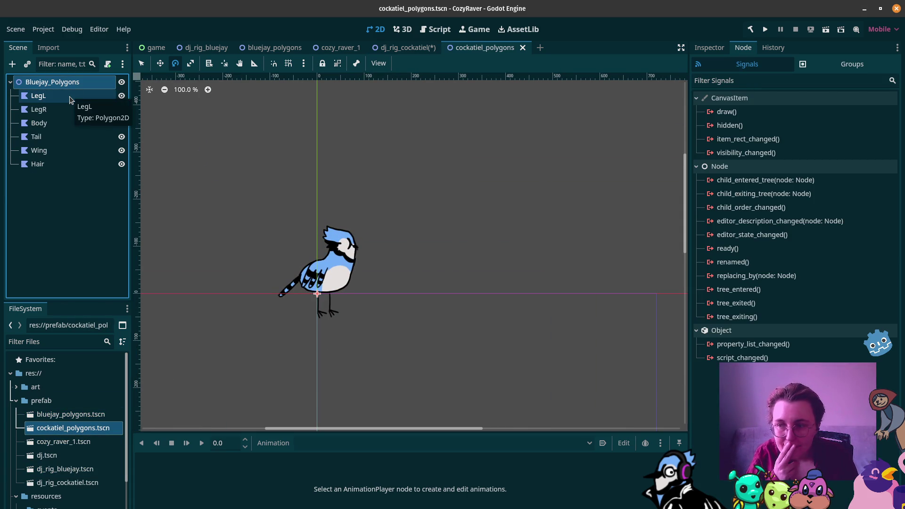
{"action": "left_click", "coordinate": [719, 50]}
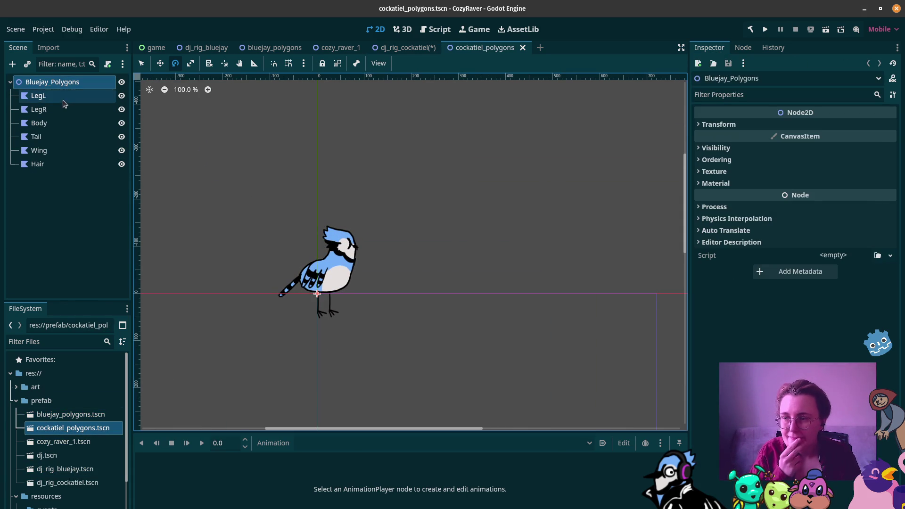
{"action": "left_click", "coordinate": [61, 96]}
{"action": "left_click", "coordinate": [714, 184]}
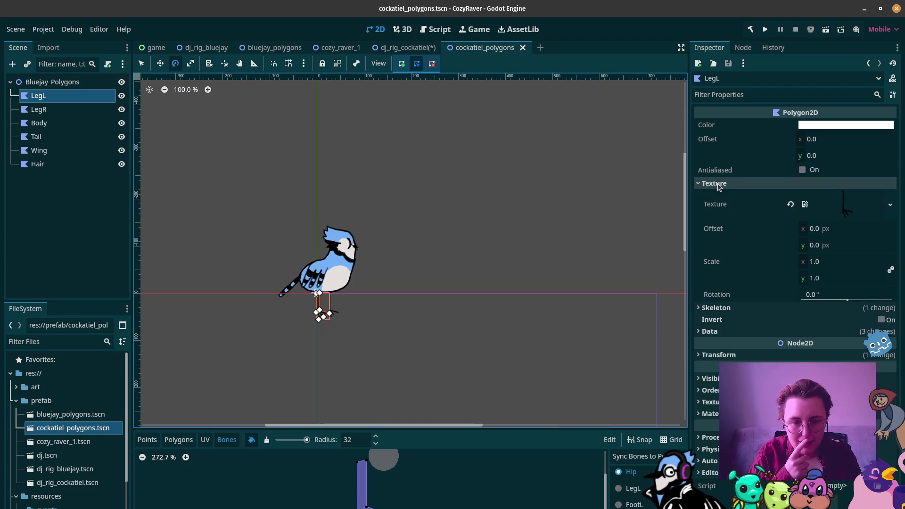
{"action": "left_click", "coordinate": [38, 110]}
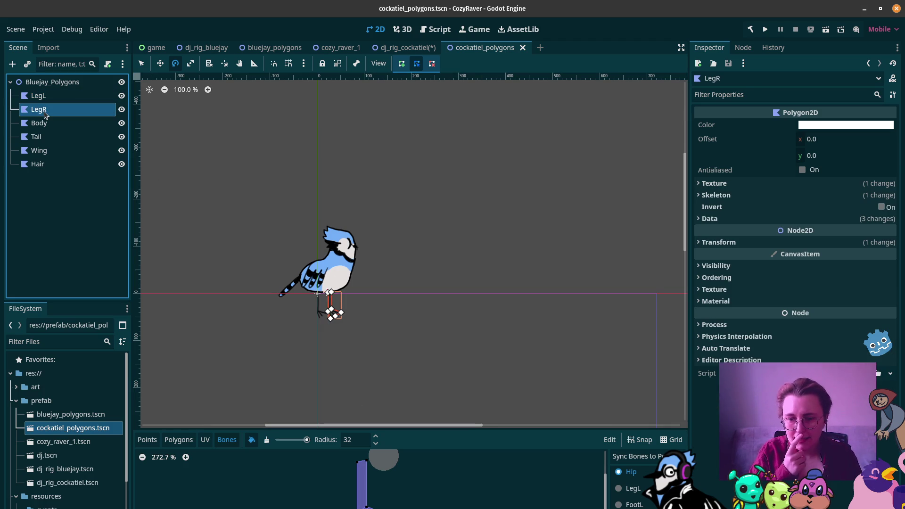
{"action": "left_click", "coordinate": [55, 123]}
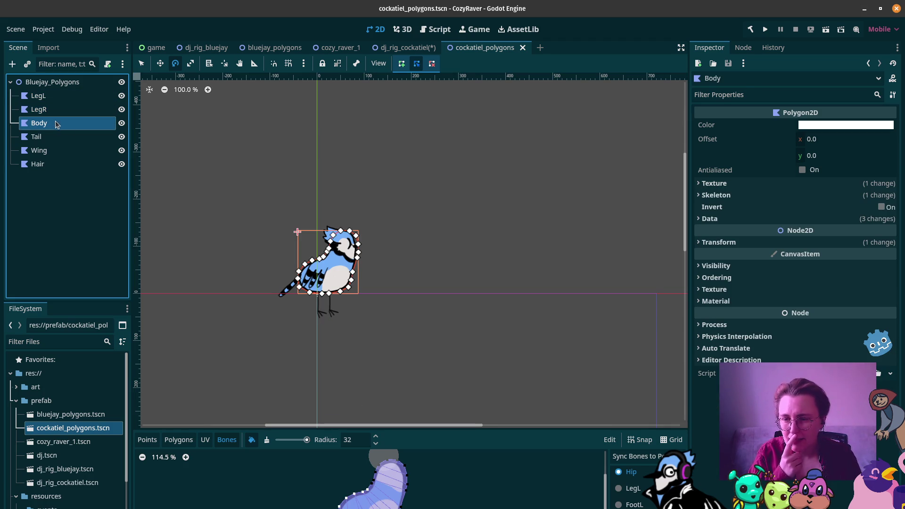
{"action": "left_click", "coordinate": [712, 187]}
{"action": "scroll", "coordinate": [66, 415], "scroll_direction": "down", "scroll_amount": 3}
{"action": "scroll", "coordinate": [68, 410], "scroll_direction": "up", "scroll_amount": 3}
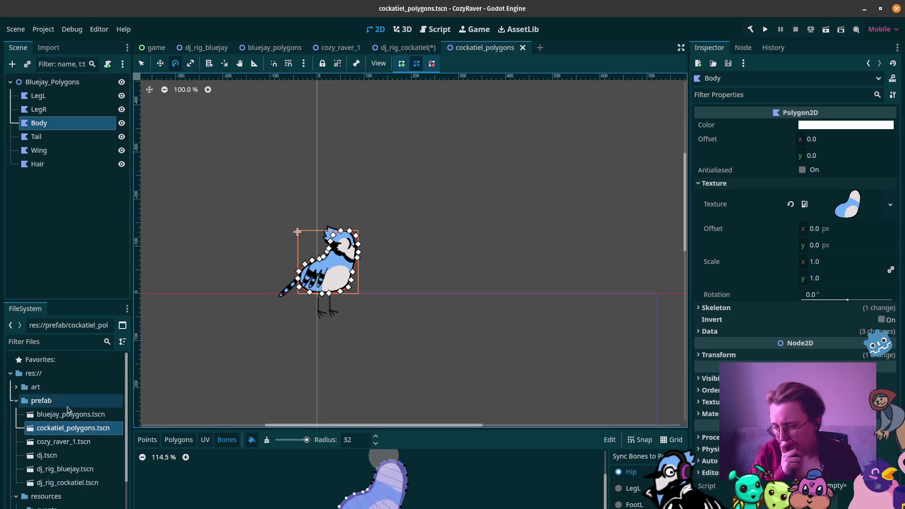
{"action": "double_click", "coordinate": [21, 387]}
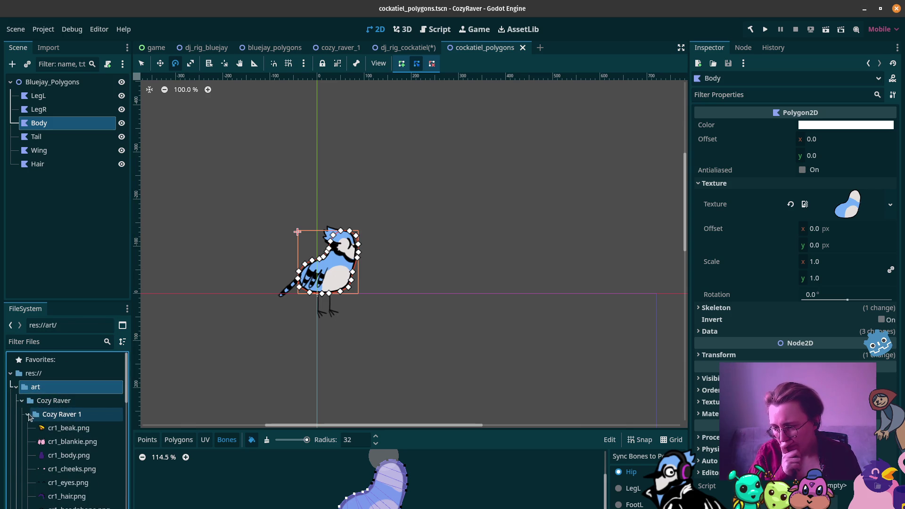
From the cockatiel art folder, set cockatiel_body.png as the Body polygon's texture
{"action": "left_click", "coordinate": [27, 414]}
{"action": "left_click", "coordinate": [22, 401]}
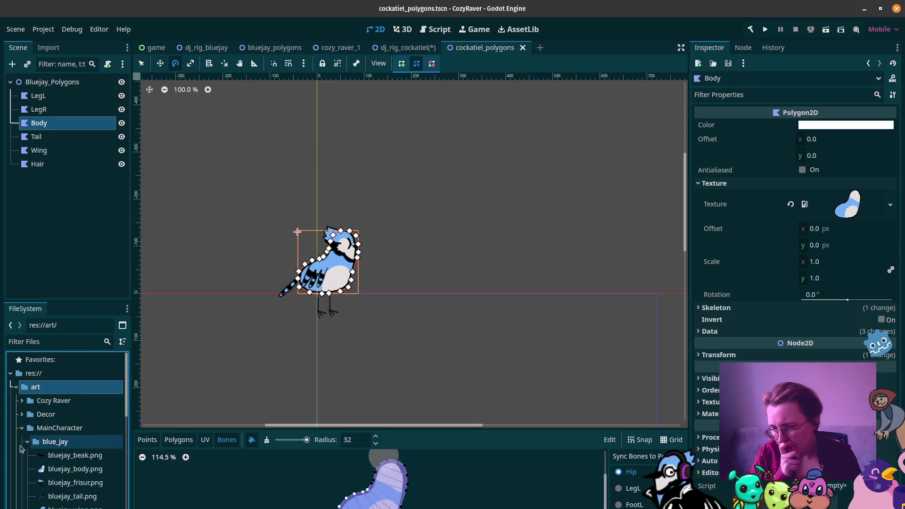
{"action": "left_click", "coordinate": [27, 444]}
{"action": "left_click", "coordinate": [27, 456]}
{"action": "scroll", "coordinate": [71, 452], "scroll_direction": "down", "scroll_amount": 3}
{"action": "mouse_move", "coordinate": [86, 447]}
{"action": "left_mouse_down"}
{"action": "mouse_move", "coordinate": [788, 267]}
{"action": "mouse_move", "coordinate": [856, 217]}
{"action": "mouse_move", "coordinate": [829, 211]}
{"action": "left_mouse_up"}
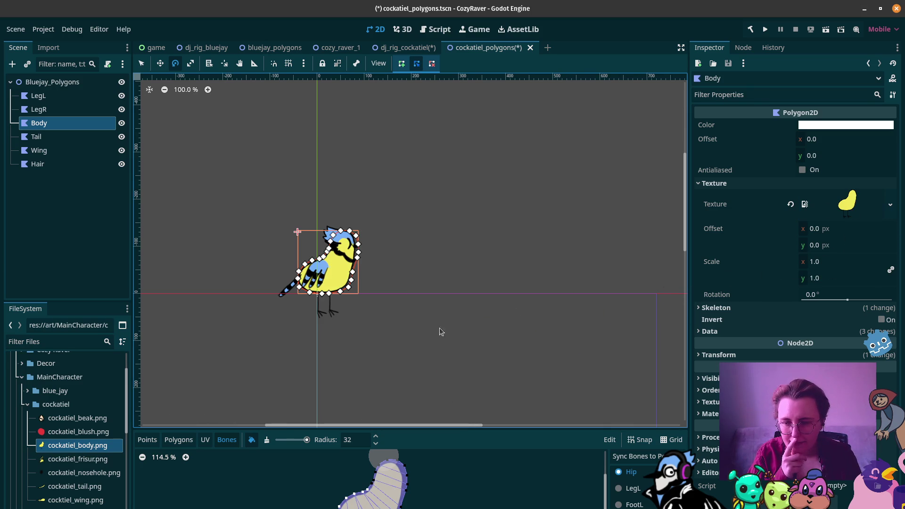
{"action": "scroll", "coordinate": [296, 300], "scroll_direction": "up", "scroll_amount": 1}
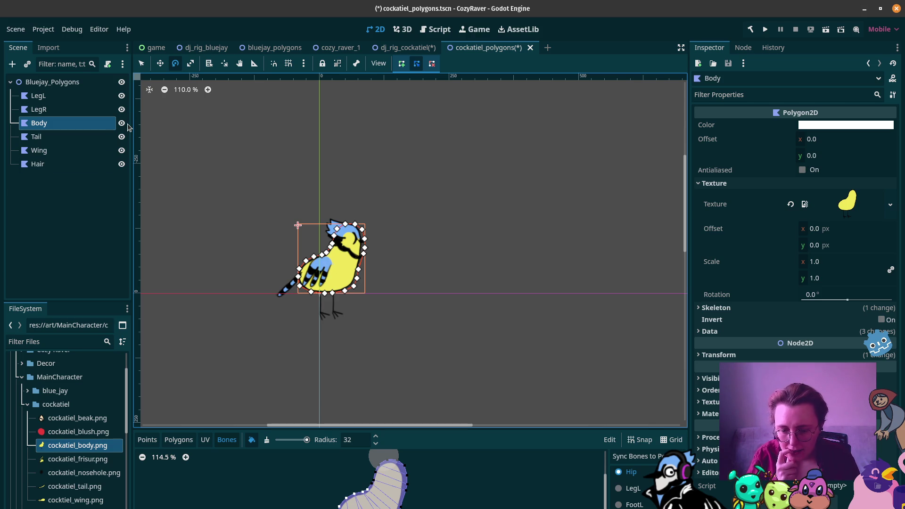
Give the Tail polygon the cockatiel_tail.png texture
{"action": "left_click", "coordinate": [51, 138]}
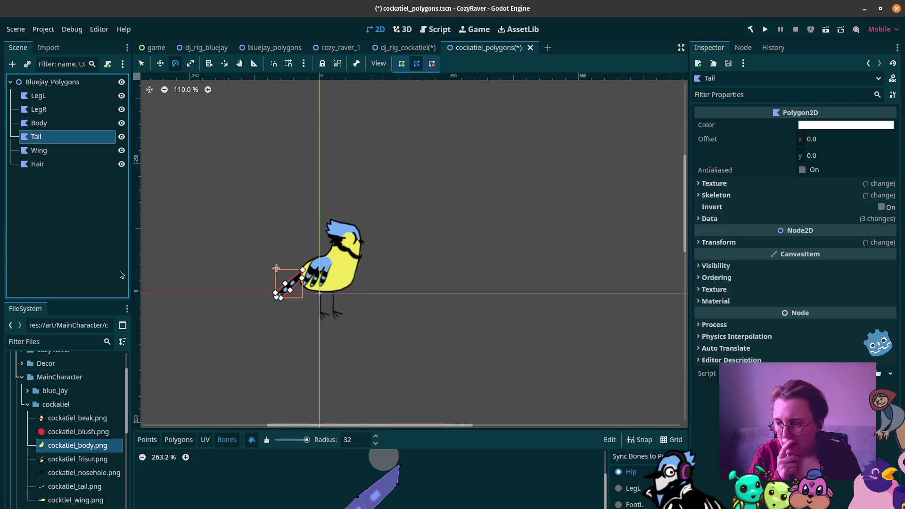
{"action": "left_click", "coordinate": [714, 184]}
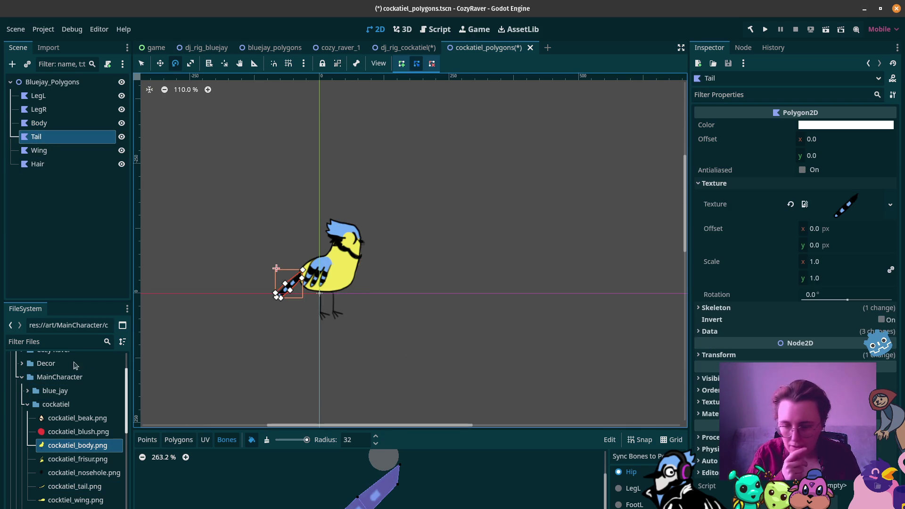
{"action": "mouse_move", "coordinate": [75, 486]}
{"action": "left_mouse_down"}
{"action": "mouse_move", "coordinate": [764, 315]}
{"action": "mouse_move", "coordinate": [867, 211]}
{"action": "left_mouse_up"}
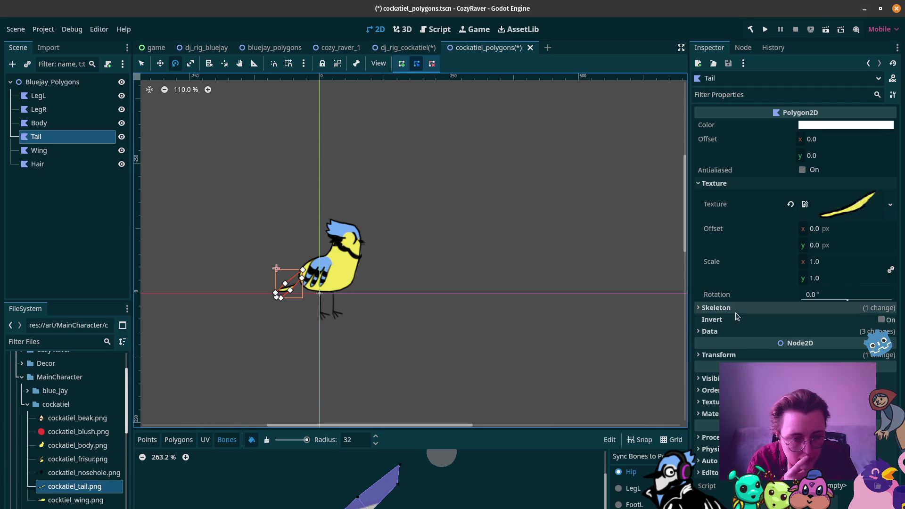
{"action": "left_click", "coordinate": [728, 331]}
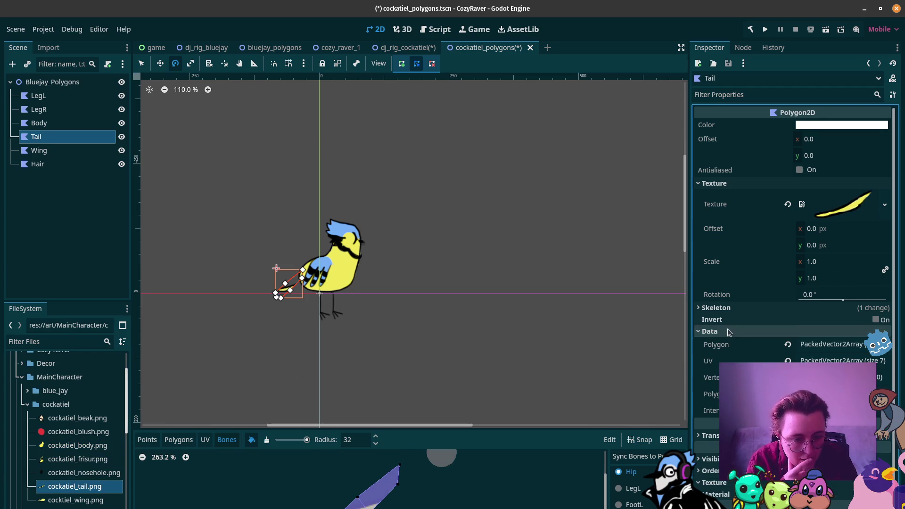
Revert Tail's old polygon points and trace a closed new outline around the yellow tail
{"action": "left_click", "coordinate": [788, 344]}
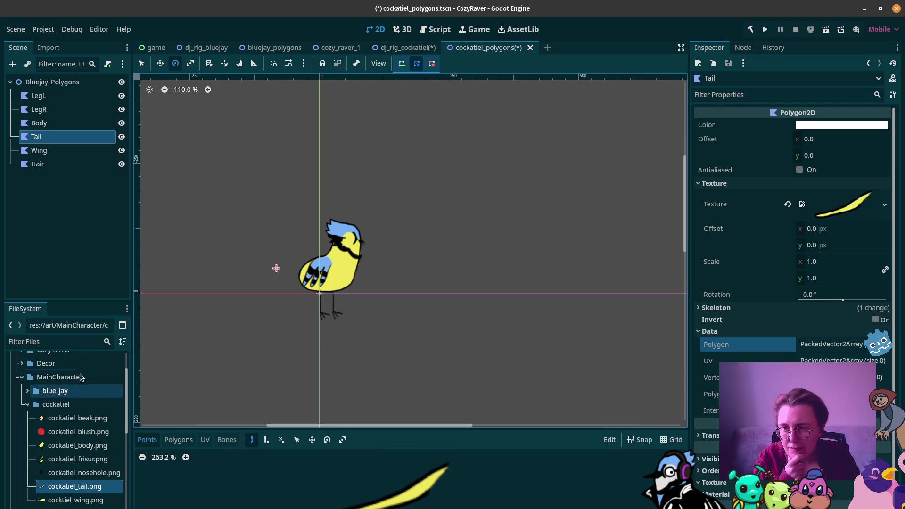
{"action": "left_click", "coordinate": [443, 461]}
{"action": "left_click", "coordinate": [422, 471]}
{"action": "left_click", "coordinate": [398, 488]}
{"action": "left_click", "coordinate": [336, 508]}
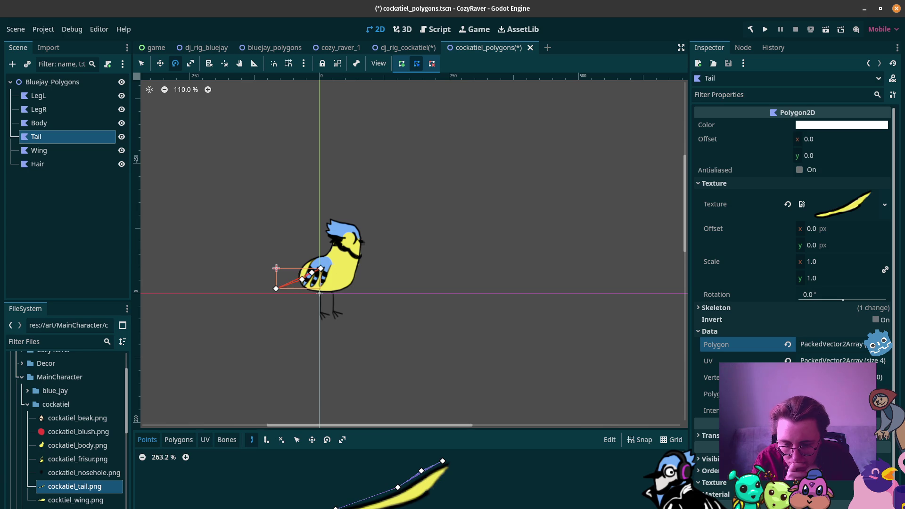
{"action": "left_click", "coordinate": [338, 508]}
{"action": "left_click", "coordinate": [365, 508]}
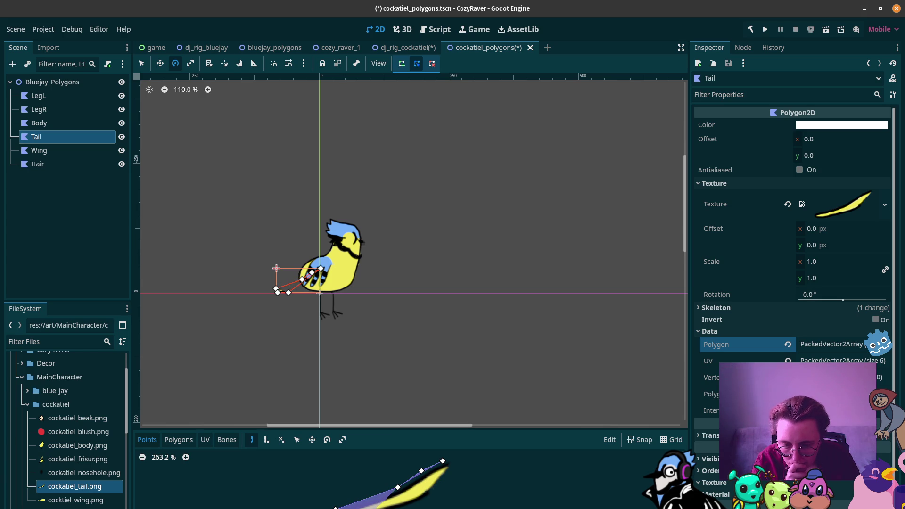
{"action": "left_click", "coordinate": [399, 508]}
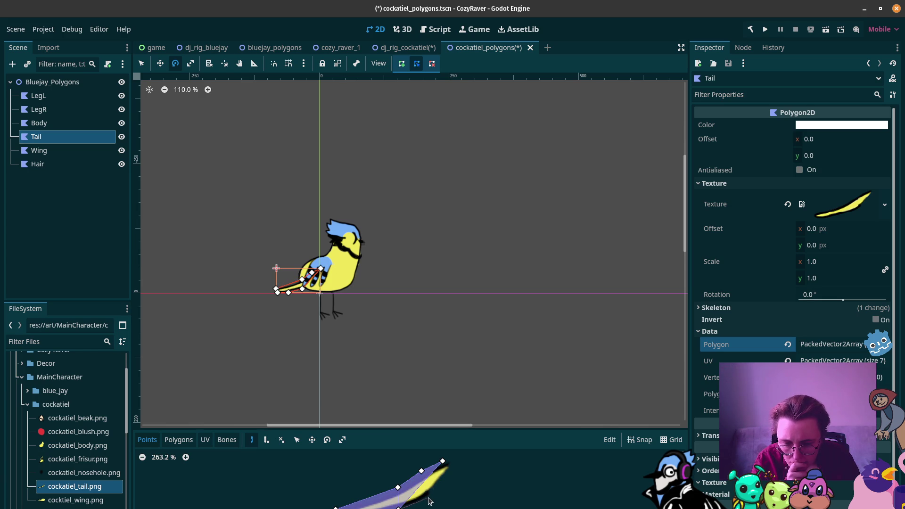
{"action": "left_click", "coordinate": [430, 498]}
{"action": "left_click", "coordinate": [455, 466]}
{"action": "left_click", "coordinate": [443, 462]}
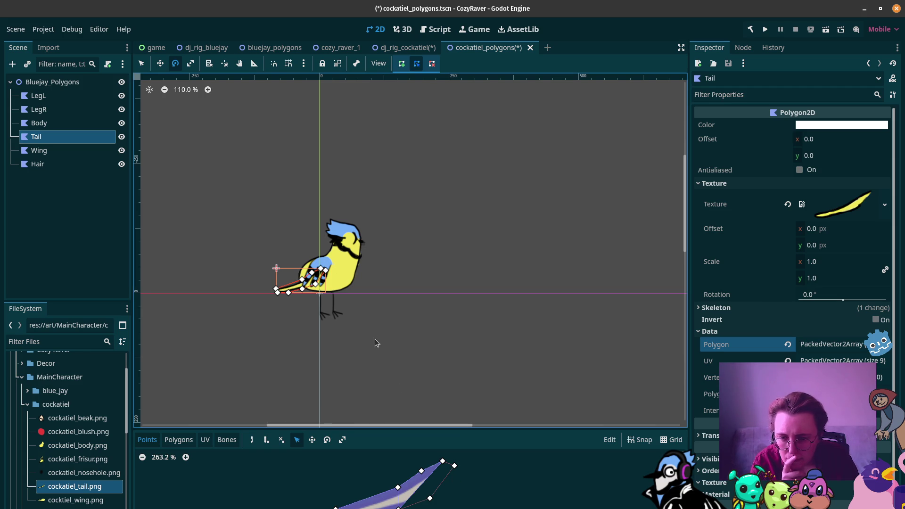
Check the filled tail shape and shift Tail left so it extends behind the body
{"action": "scroll", "coordinate": [308, 275], "scroll_direction": "up", "scroll_amount": 3}
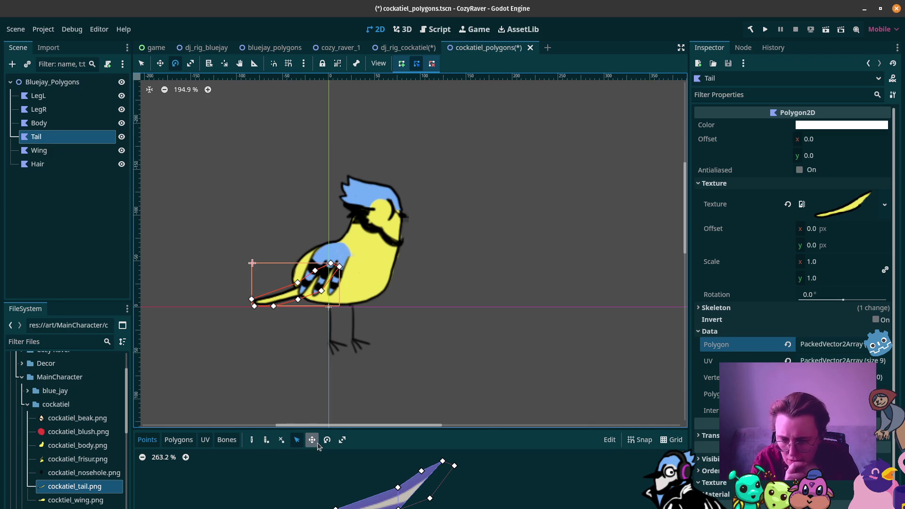
{"action": "left_click", "coordinate": [168, 440]}
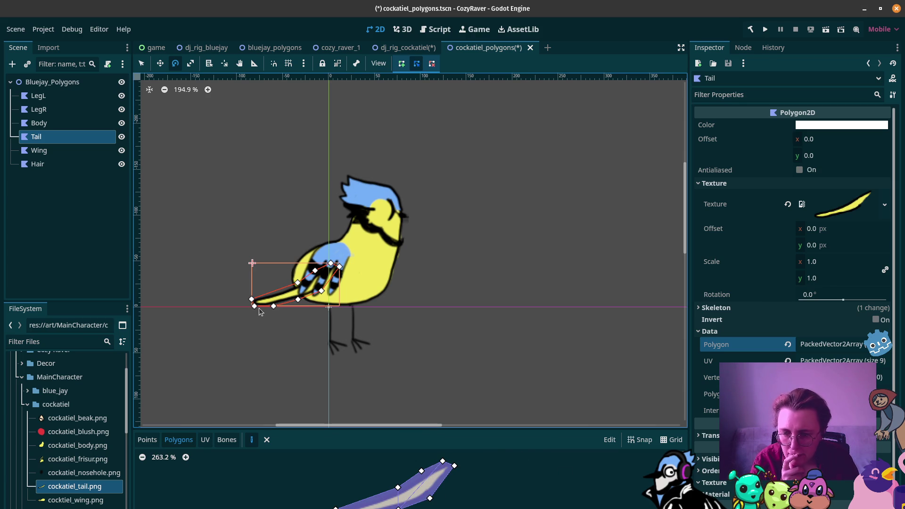
{"action": "left_click", "coordinate": [160, 63]}
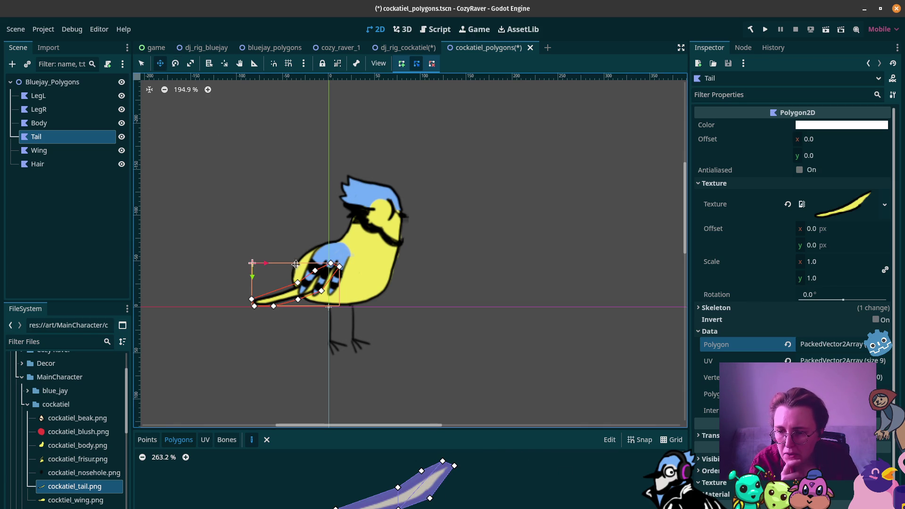
{"action": "mouse_move", "coordinate": [289, 287]}
{"action": "left_mouse_down"}
{"action": "mouse_move", "coordinate": [258, 289]}
{"action": "mouse_move", "coordinate": [271, 274]}
{"action": "left_mouse_up"}
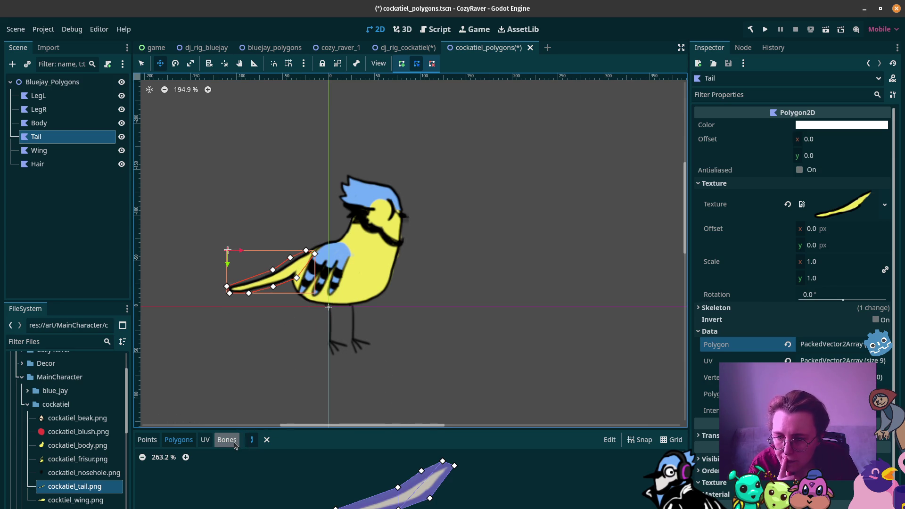
Assign cocktiel_wing.png as the Wing polygon's texture
{"action": "left_click", "coordinate": [56, 151]}
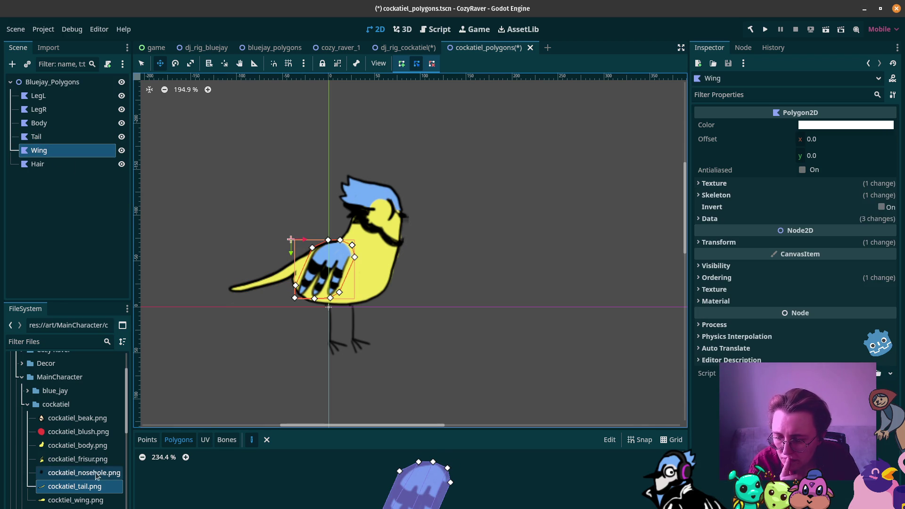
{"action": "mouse_move", "coordinate": [64, 504]}
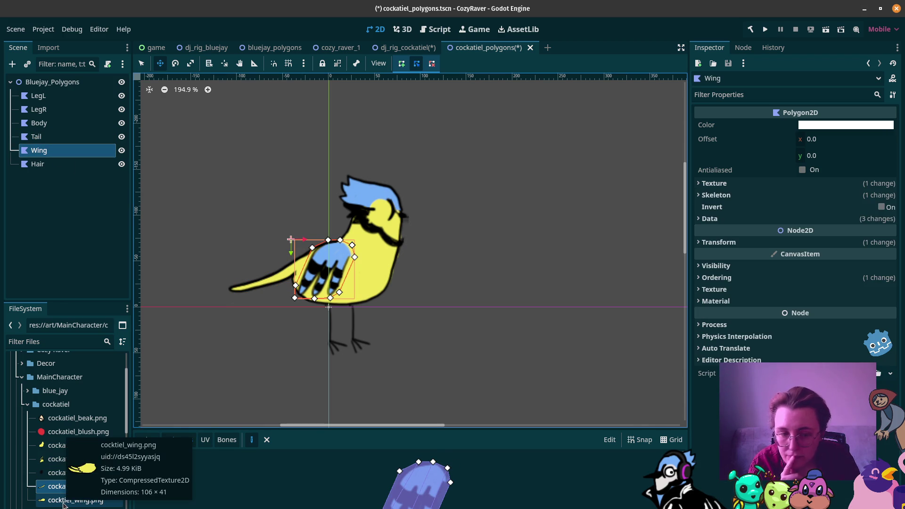
{"action": "left_click", "coordinate": [714, 183]}
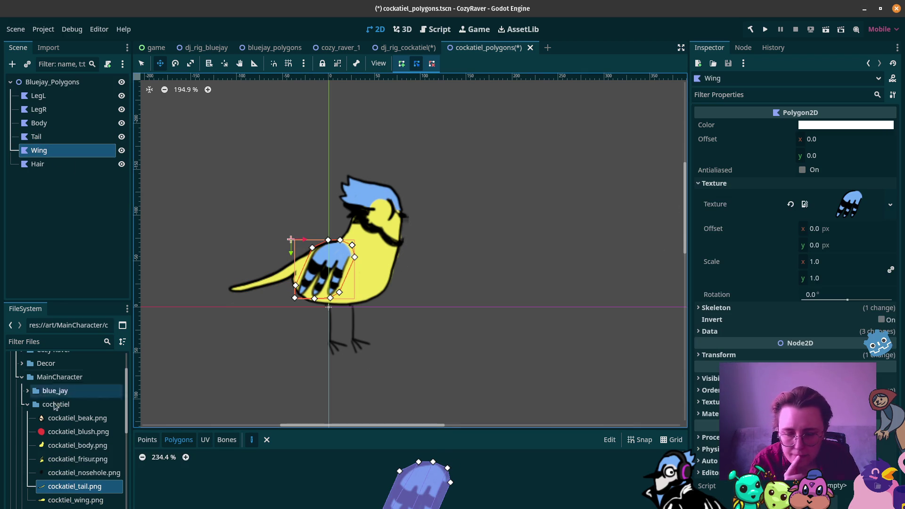
{"action": "mouse_move", "coordinate": [50, 500]}
{"action": "left_mouse_down"}
{"action": "mouse_move", "coordinate": [797, 234]}
{"action": "mouse_move", "coordinate": [836, 212]}
{"action": "left_mouse_up"}
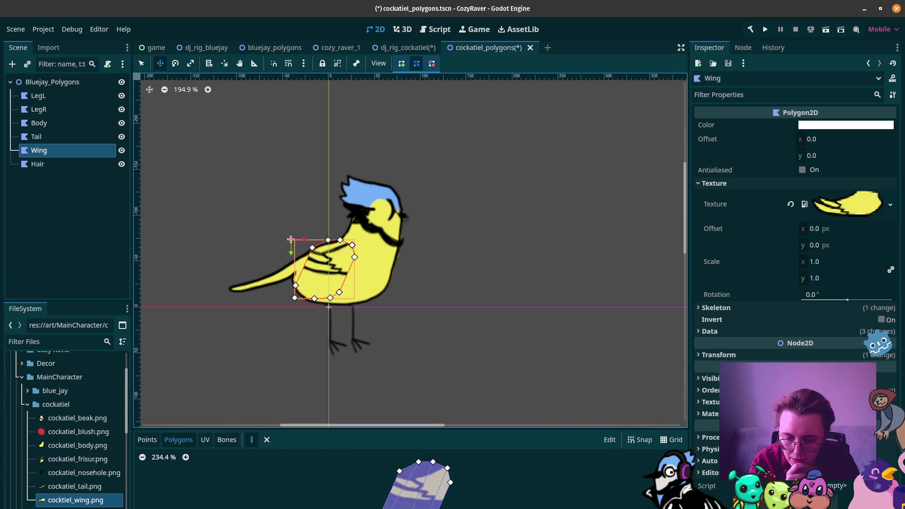
Revert the Wing's old Polygon and UV data in the Data section
{"action": "left_click", "coordinate": [147, 440]}
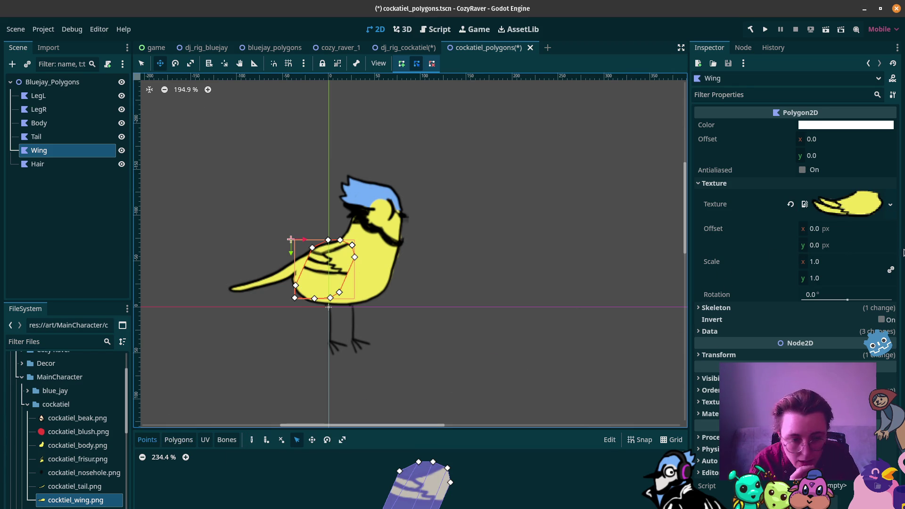
{"action": "left_click", "coordinate": [712, 332]}
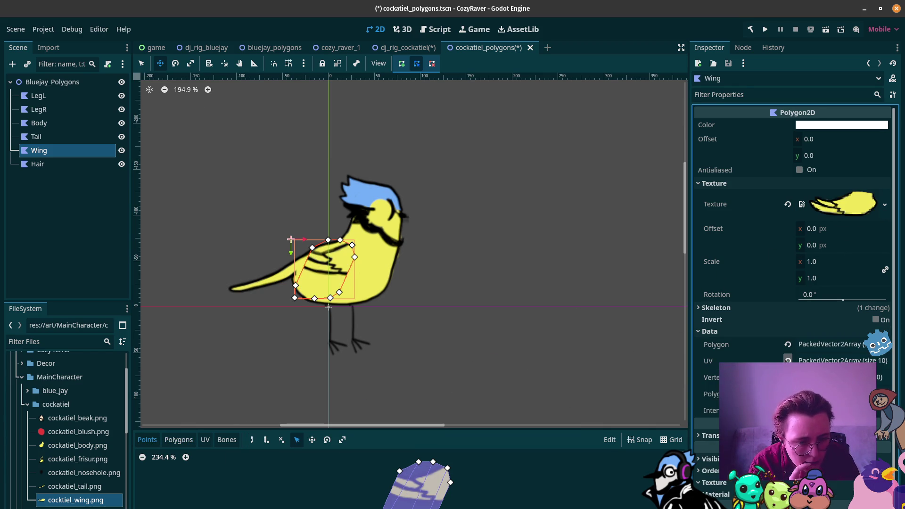
{"action": "left_click", "coordinate": [788, 361]}
{"action": "left_click", "coordinate": [788, 345]}
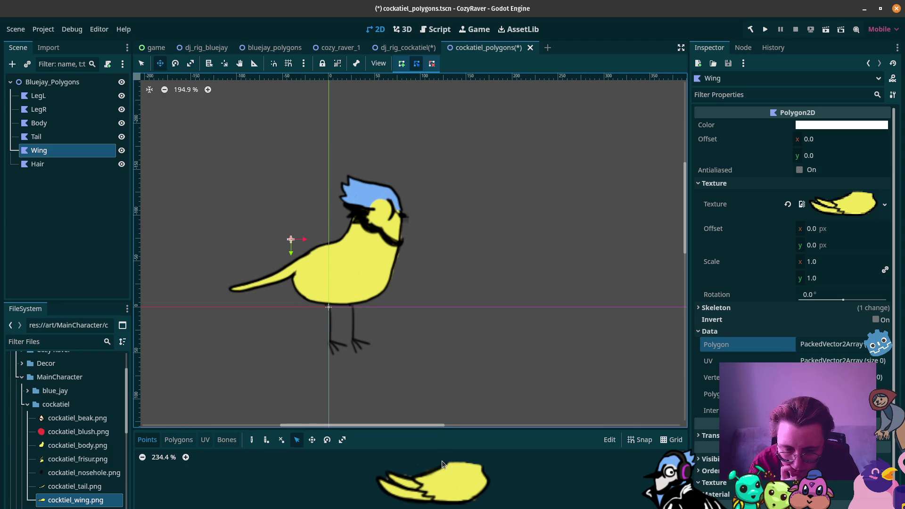
Place wing outline points along the top edge and around the left tip
{"action": "left_click", "coordinate": [252, 440]}
{"action": "left_click", "coordinate": [424, 468]}
{"action": "left_click", "coordinate": [411, 474]}
{"action": "left_click", "coordinate": [390, 468]}
{"action": "left_click", "coordinate": [373, 476]}
{"action": "left_click", "coordinate": [373, 489]}
{"action": "left_click", "coordinate": [389, 498]}
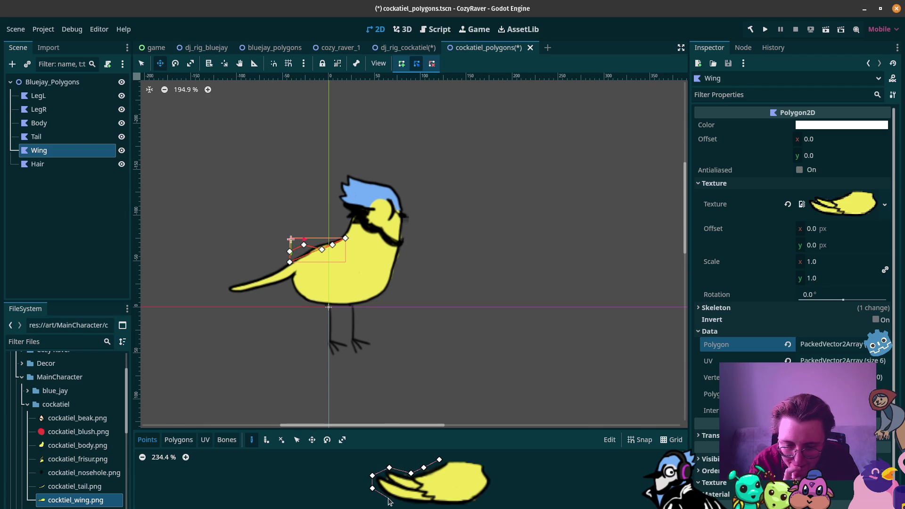
{"action": "left_click", "coordinate": [418, 506]}
Finish the 13-point wing outline along the bottom right and close it at the top
{"action": "left_click", "coordinate": [466, 507]}
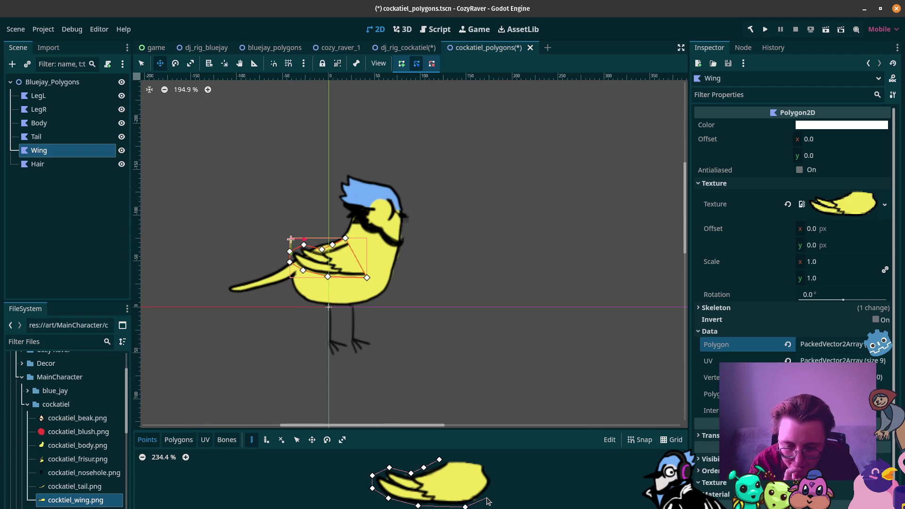
{"action": "left_click", "coordinate": [487, 500]}
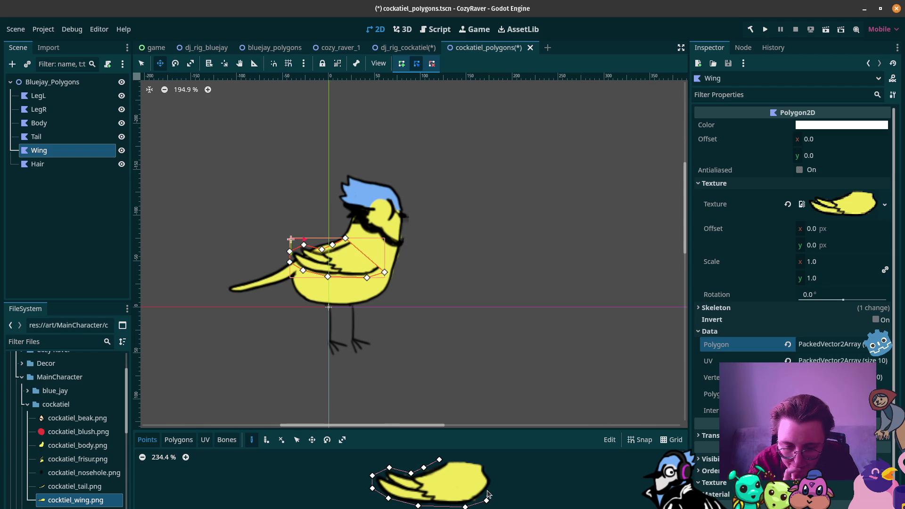
{"action": "left_click", "coordinate": [492, 482]}
{"action": "left_click", "coordinate": [486, 470]}
{"action": "left_click", "coordinate": [487, 461]}
{"action": "left_click", "coordinate": [439, 460]}
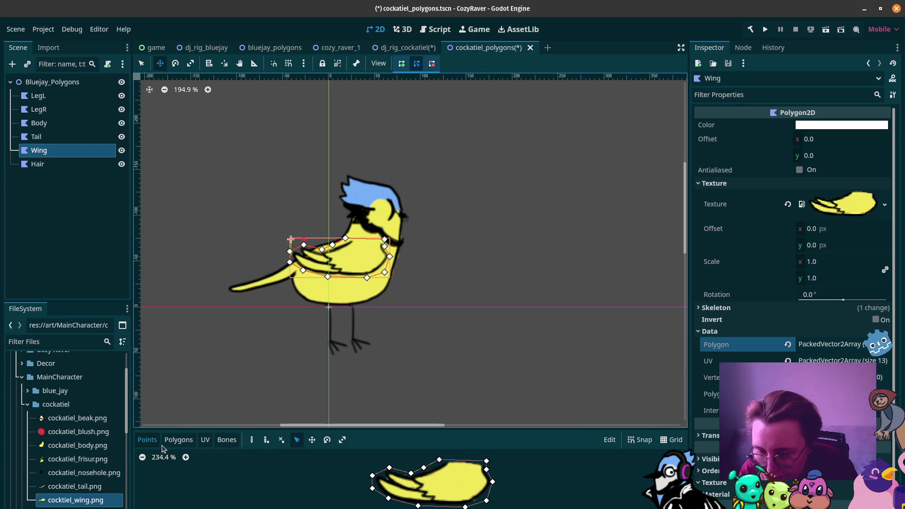
{"action": "left_click", "coordinate": [178, 439]}
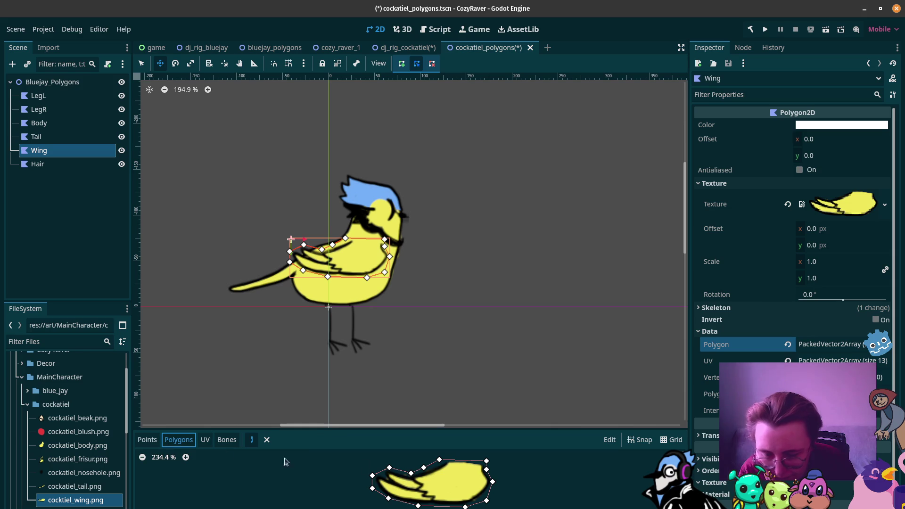
Build three internal triangles covering the wing's left tip
{"action": "left_click", "coordinate": [372, 476]}
{"action": "left_click", "coordinate": [411, 474]}
{"action": "left_click", "coordinate": [390, 468]}
{"action": "left_click", "coordinate": [372, 476]}
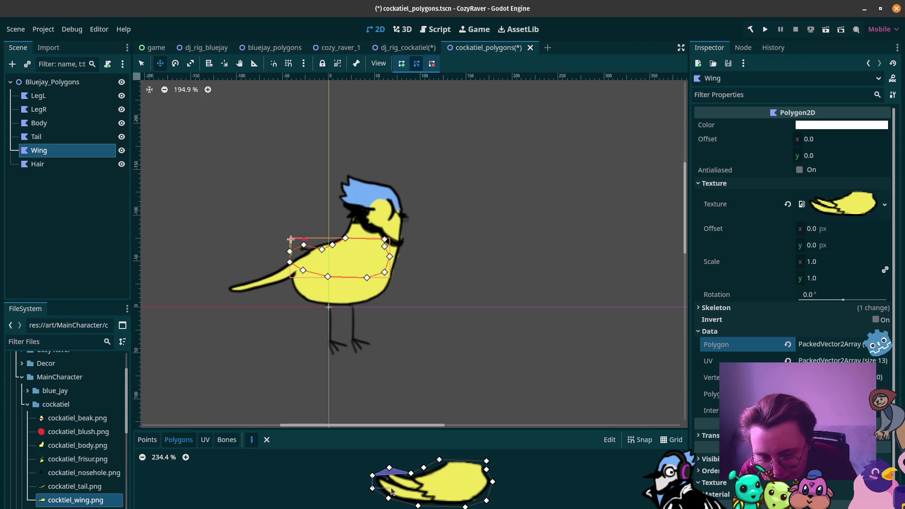
{"action": "left_click", "coordinate": [412, 474]}
{"action": "left_click", "coordinate": [372, 476]}
{"action": "left_click", "coordinate": [373, 488]}
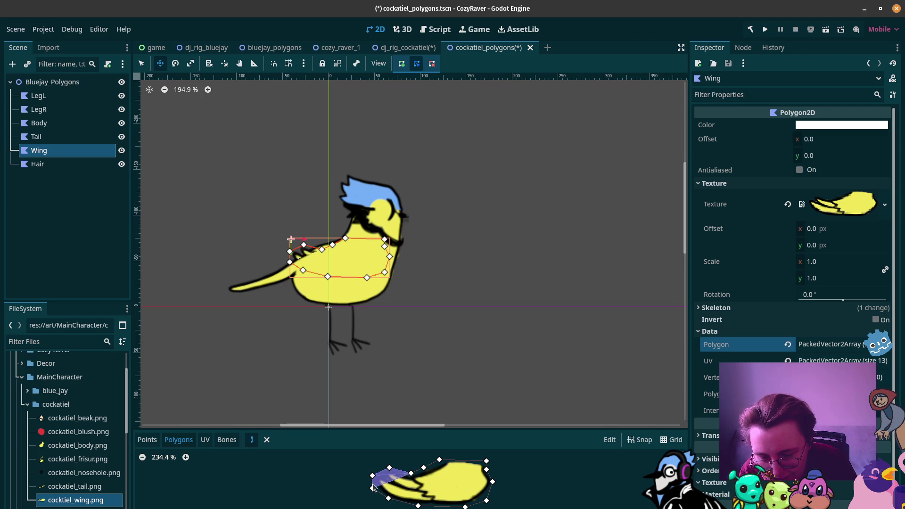
{"action": "left_click", "coordinate": [388, 498]}
{"action": "left_click", "coordinate": [424, 468]}
{"action": "left_click", "coordinate": [372, 488]}
{"action": "left_click", "coordinate": [388, 498]}
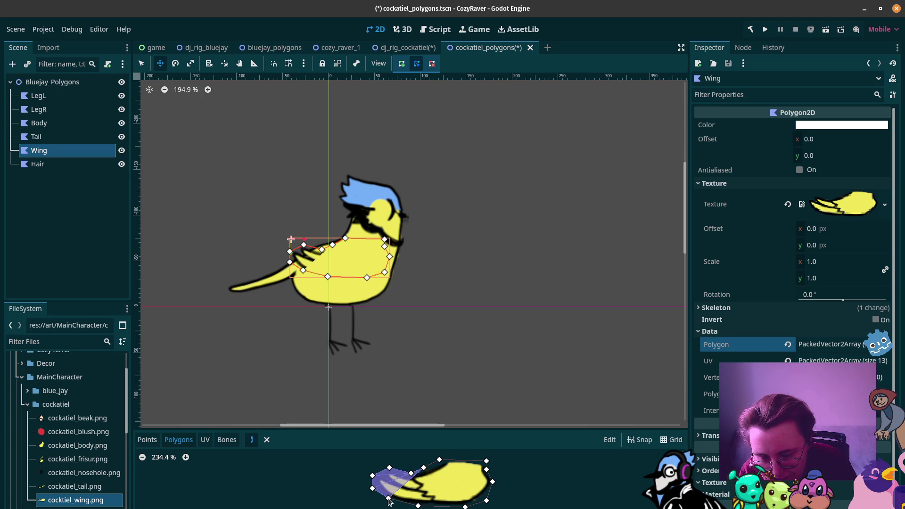
Add the middle and right-side wing polygons, then shift the Wing slightly left and down
{"action": "left_click", "coordinate": [439, 460]}
{"action": "left_click", "coordinate": [419, 506]}
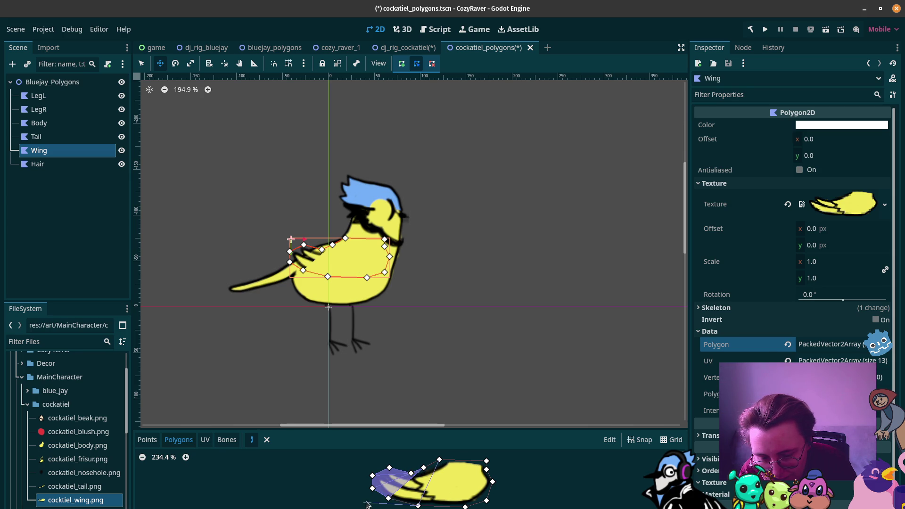
{"action": "left_click", "coordinate": [424, 468]}
{"action": "left_click", "coordinate": [440, 460]}
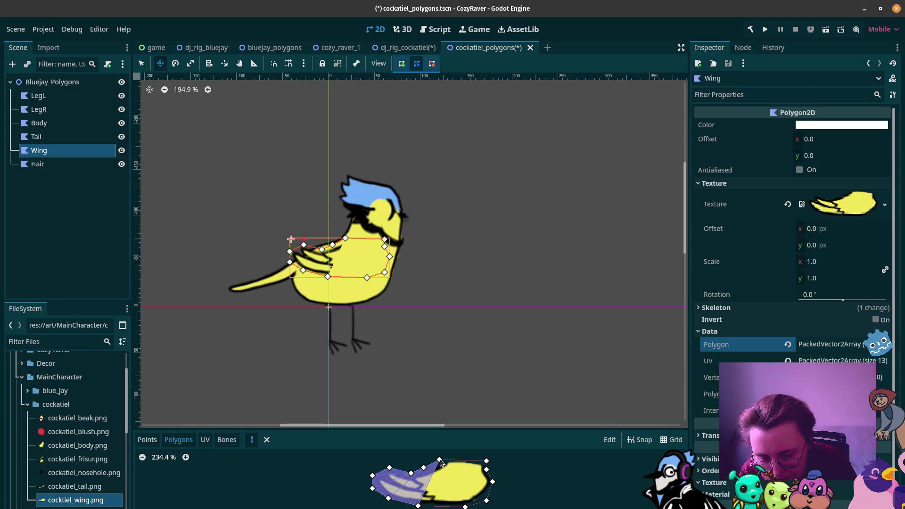
{"action": "left_click", "coordinate": [486, 461]}
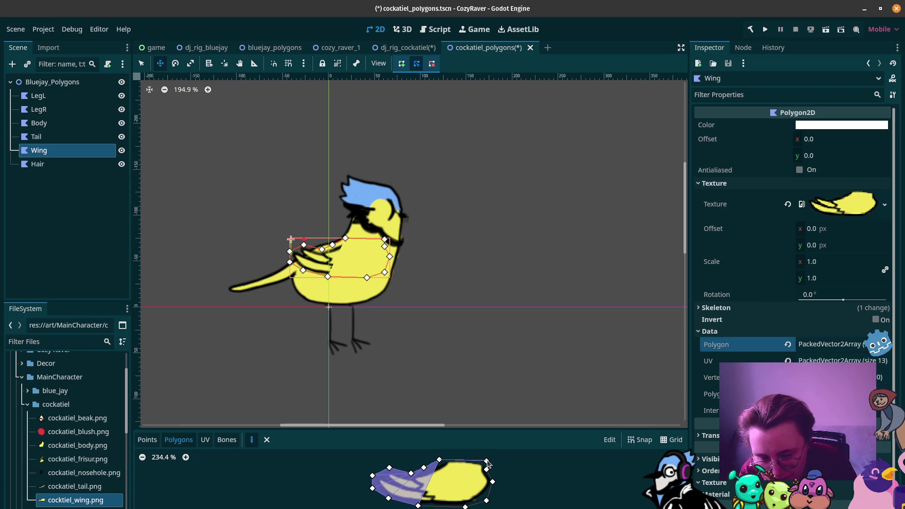
{"action": "left_click", "coordinate": [439, 461]}
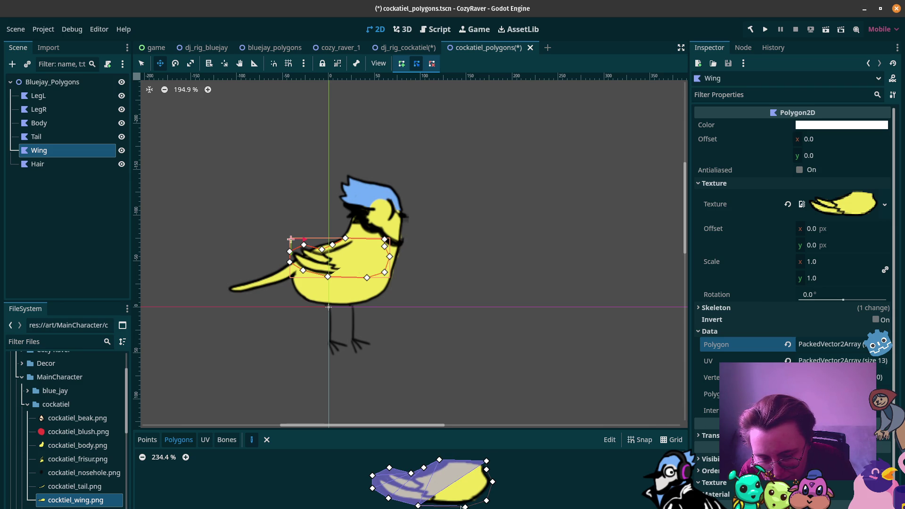
{"action": "left_click", "coordinate": [466, 507]}
{"action": "left_click", "coordinate": [418, 506]}
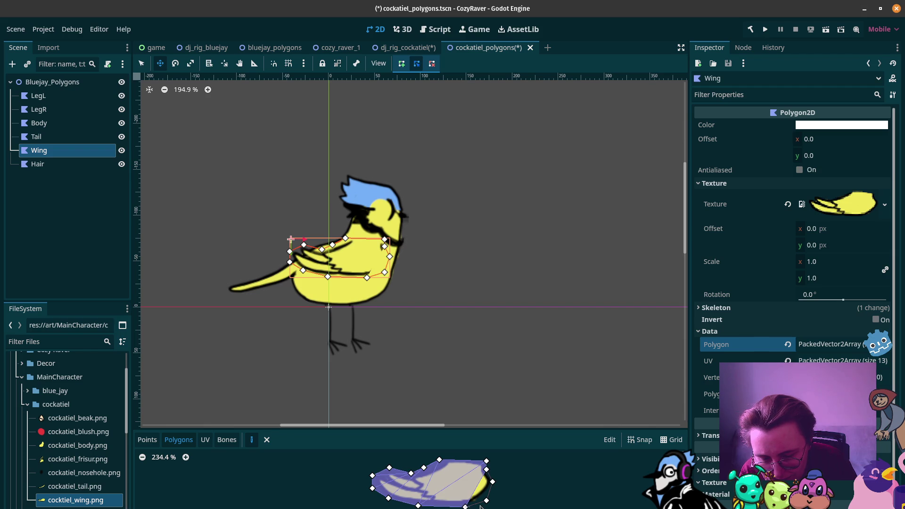
{"action": "left_click", "coordinate": [486, 470]}
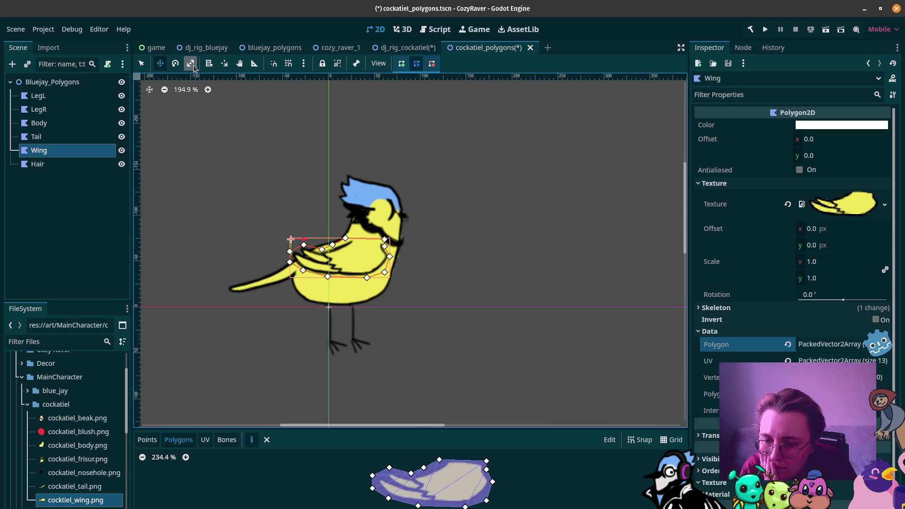
{"action": "left_click_drag", "start_coordinate": [359, 261], "coordinate": [339, 273]}
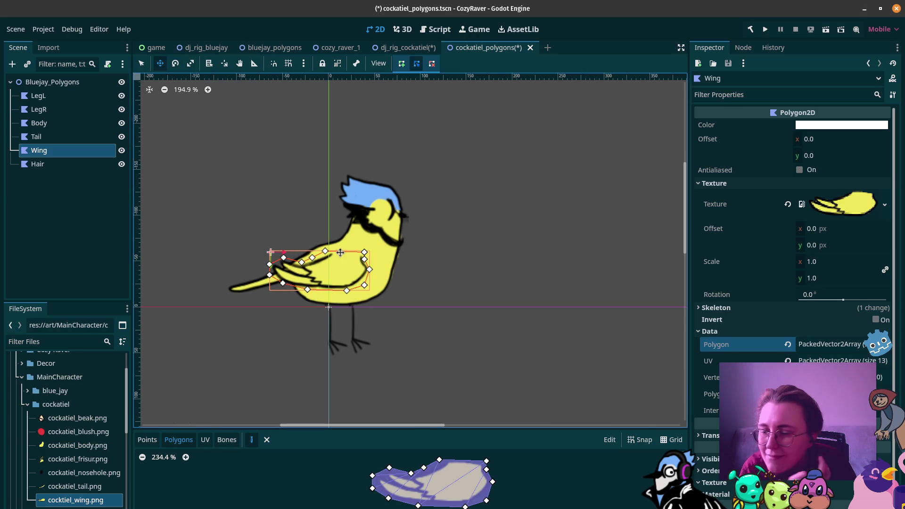
{"action": "left_click", "coordinate": [54, 168]}
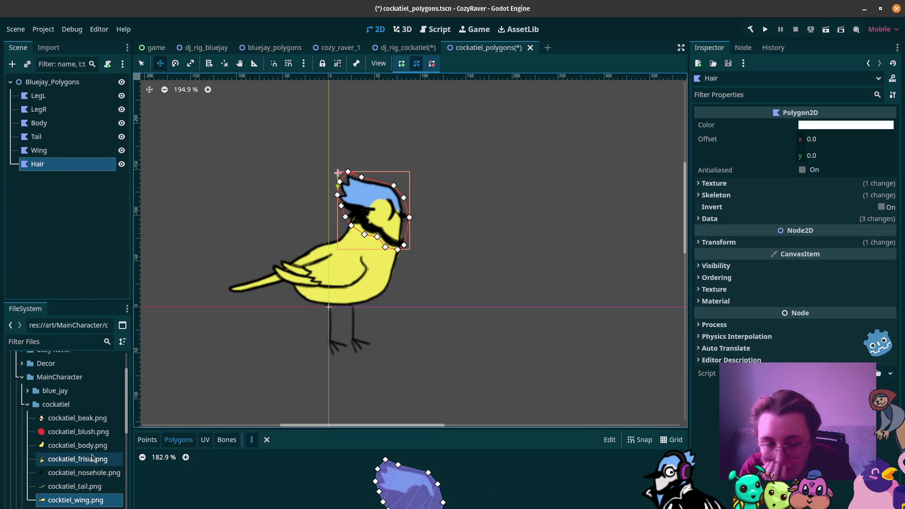
Set cockatiel_frisur.png as the Hair texture and revert its Polygon and UV data
{"action": "left_click", "coordinate": [715, 184]}
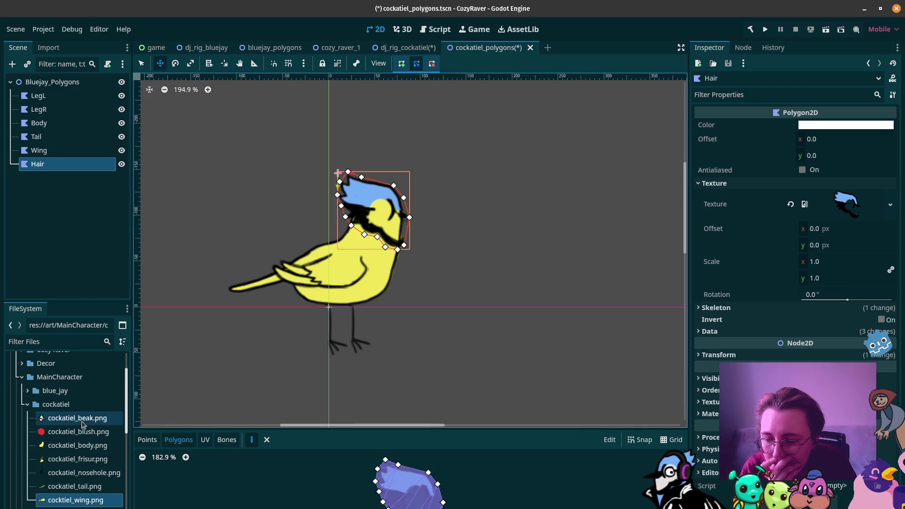
{"action": "left_click_drag", "start_coordinate": [84, 466], "coordinate": [848, 204]}
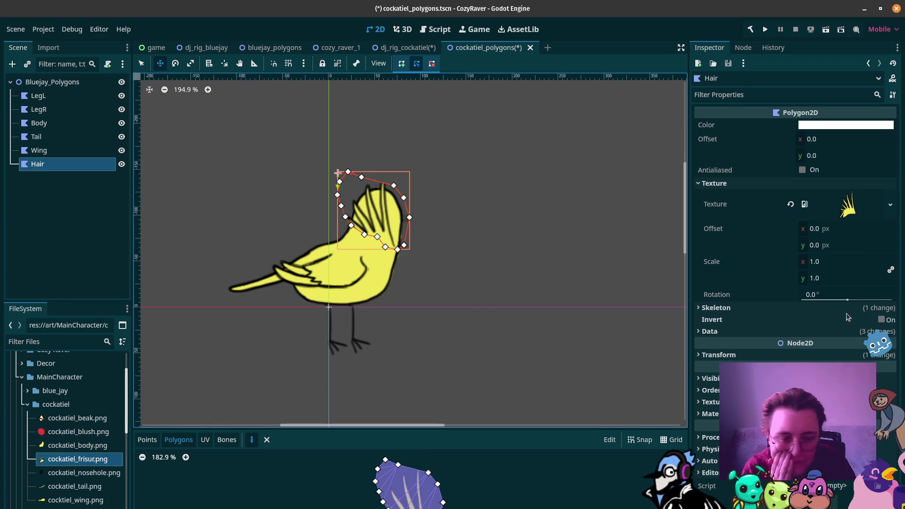
{"action": "left_click", "coordinate": [764, 332]}
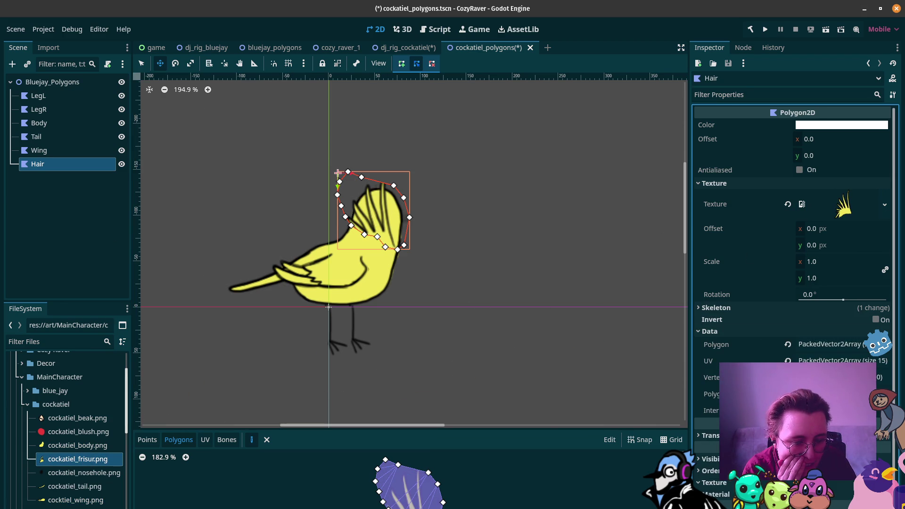
{"action": "left_click", "coordinate": [788, 361]}
{"action": "left_click", "coordinate": [788, 344]}
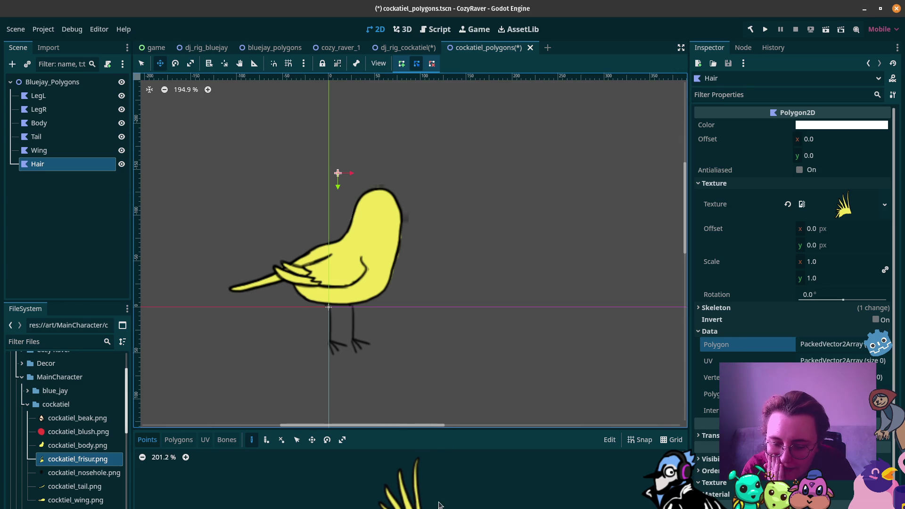
Trace the Hair outline up the crest's right edge, over the tip and down the upper-left side
{"action": "scroll", "coordinate": [440, 455], "scroll_direction": "down", "scroll_amount": 1}
{"action": "scroll", "coordinate": [443, 472], "scroll_direction": "down", "scroll_amount": 2}
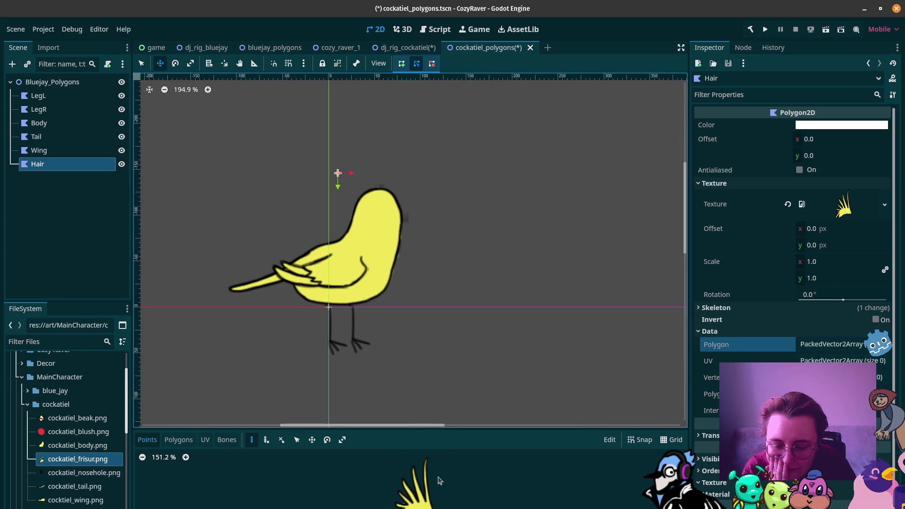
{"action": "left_click", "coordinate": [435, 499]}
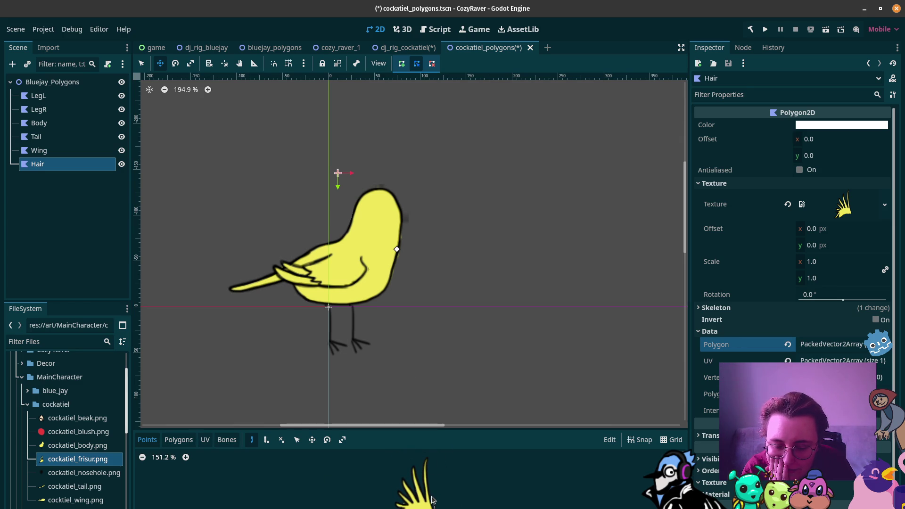
{"action": "left_click", "coordinate": [430, 494]}
{"action": "left_click", "coordinate": [428, 469]}
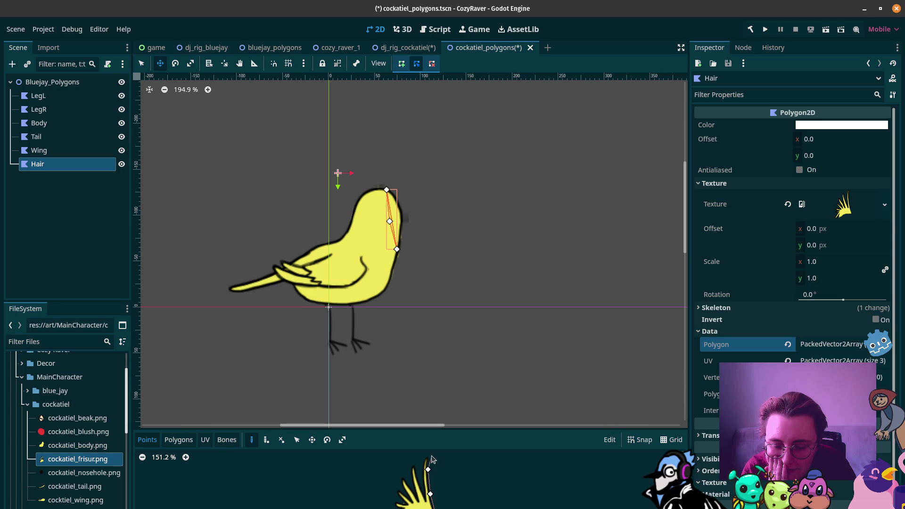
{"action": "left_click", "coordinate": [430, 455]}
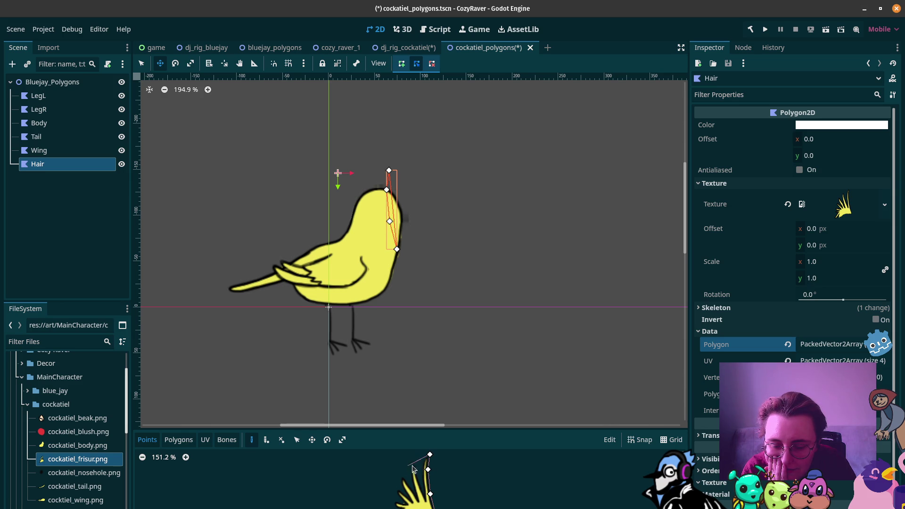
{"action": "left_click", "coordinate": [418, 464]}
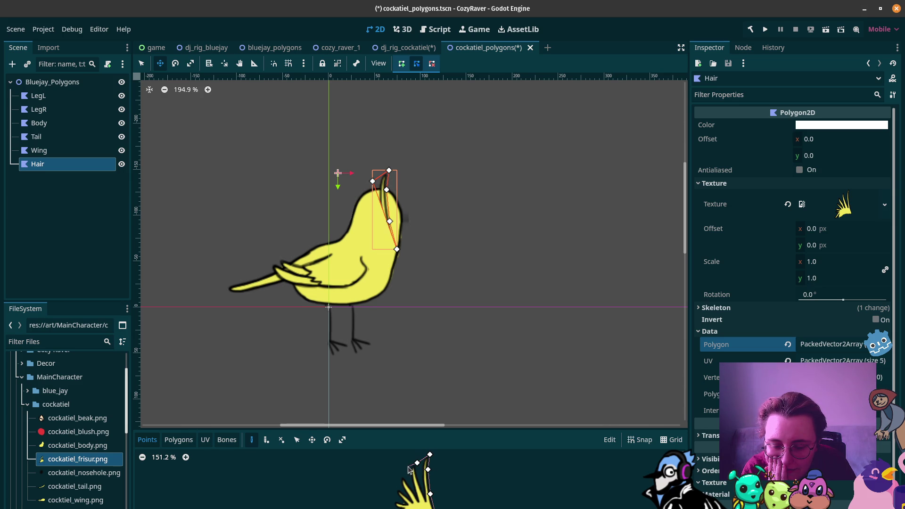
{"action": "left_click", "coordinate": [407, 470]}
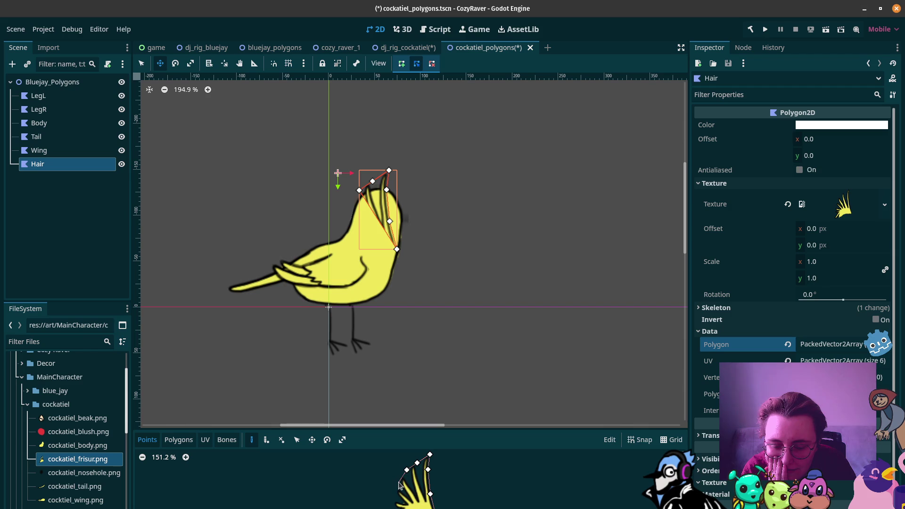
{"action": "left_click", "coordinate": [399, 483]}
Complete the 14-point Hair outline along the lower-left and bottom edges
{"action": "left_click", "coordinate": [395, 498]}
{"action": "left_click", "coordinate": [394, 507]}
{"action": "left_click", "coordinate": [343, 249]}
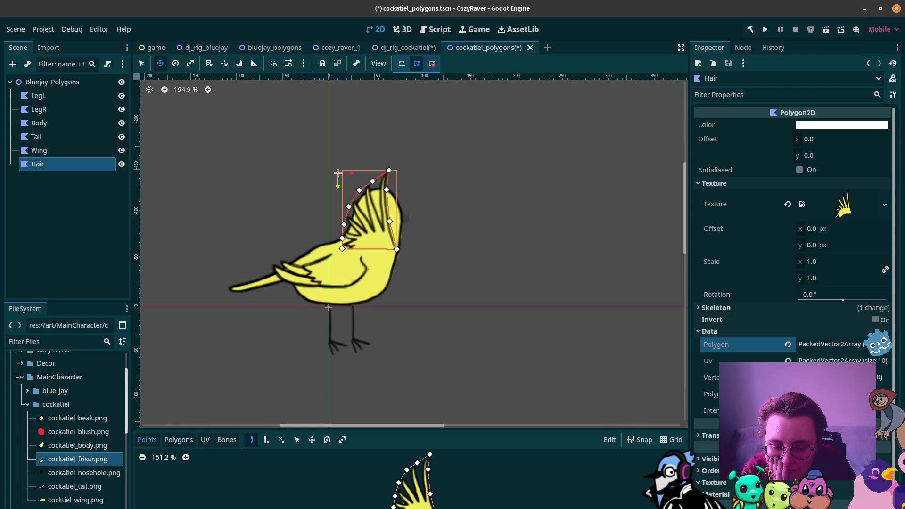
{"action": "left_click", "coordinate": [338, 266]}
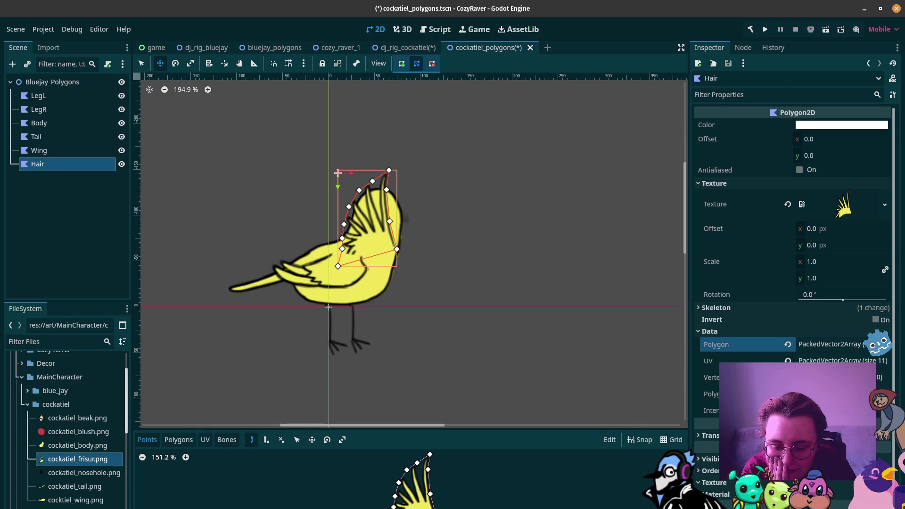
{"action": "left_click", "coordinate": [352, 265]}
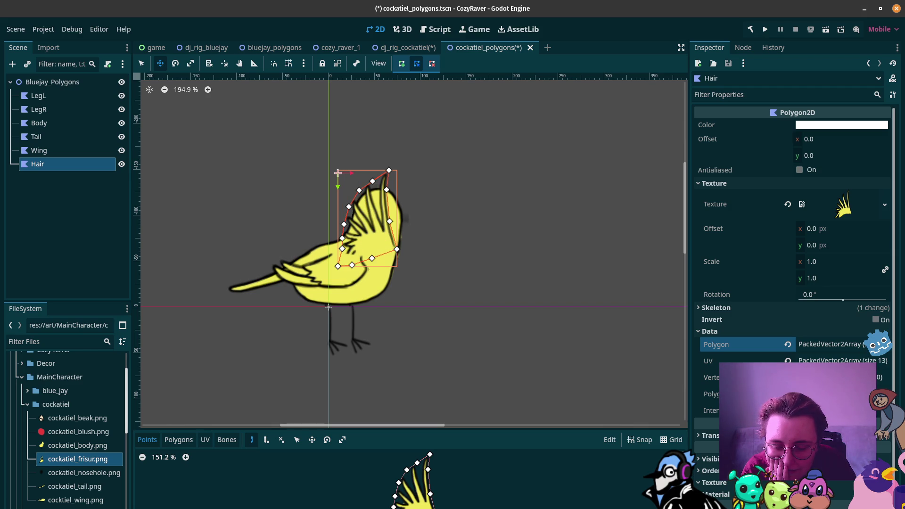
{"action": "left_click", "coordinate": [397, 254]}
{"action": "scroll", "coordinate": [330, 489], "scroll_direction": "up", "scroll_amount": 2}
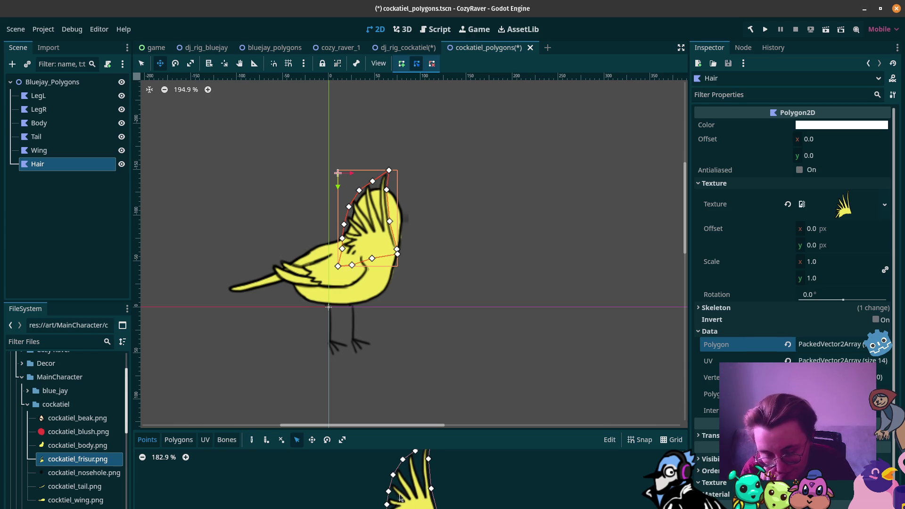
{"action": "left_click", "coordinate": [181, 443]}
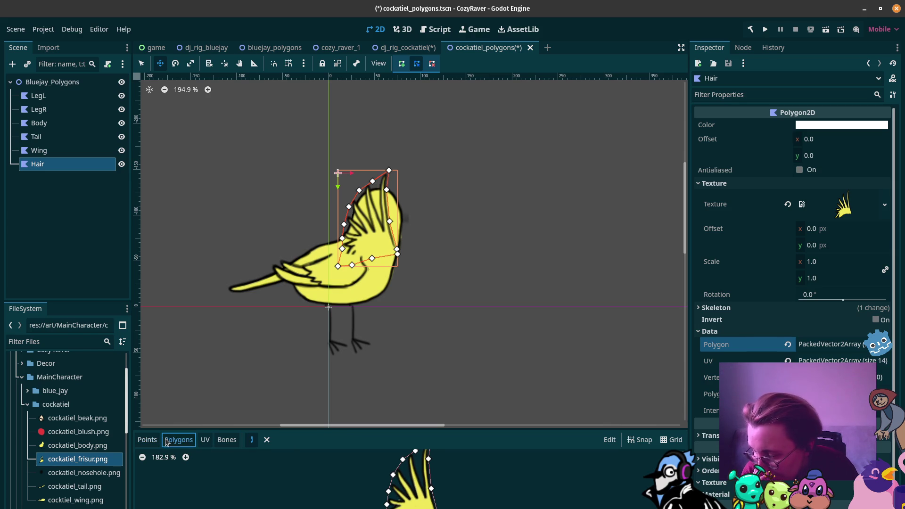
Build an internal polygon from the Hair's crest points
{"action": "scroll", "coordinate": [429, 492], "scroll_direction": "down", "scroll_amount": 2}
{"action": "scroll", "coordinate": [442, 485], "scroll_direction": "up", "scroll_amount": 1}
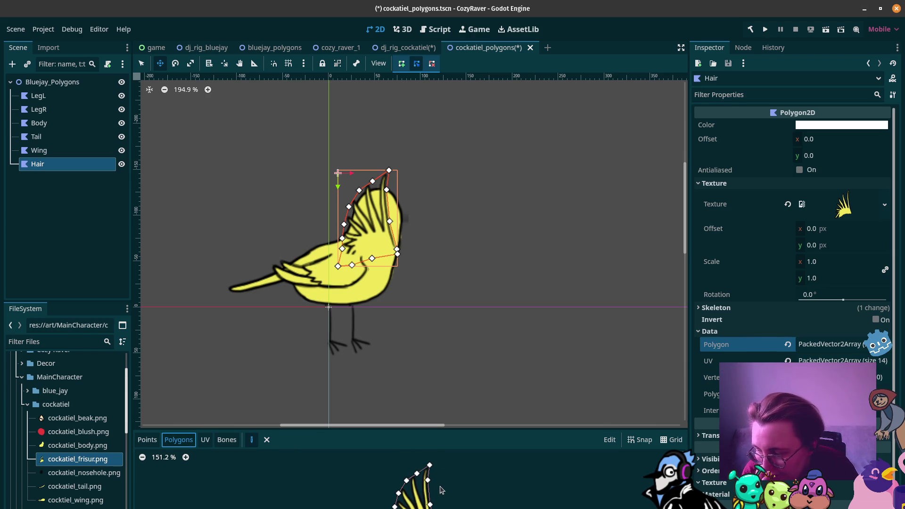
{"action": "left_click", "coordinate": [418, 475]}
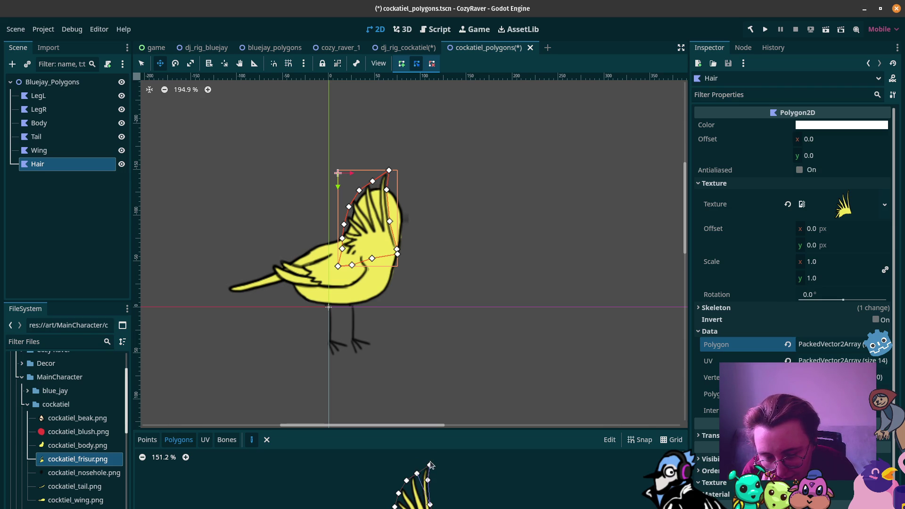
{"action": "left_click", "coordinate": [418, 476]}
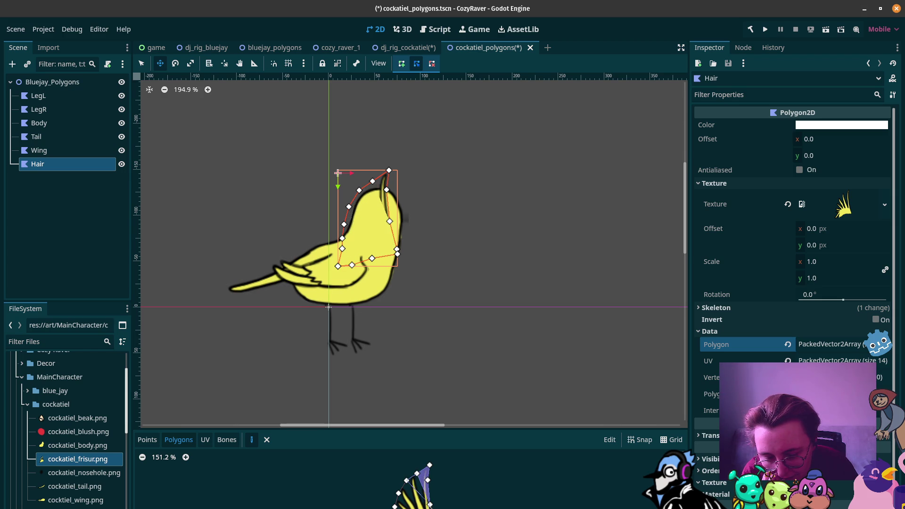
{"action": "left_click", "coordinate": [406, 480]}
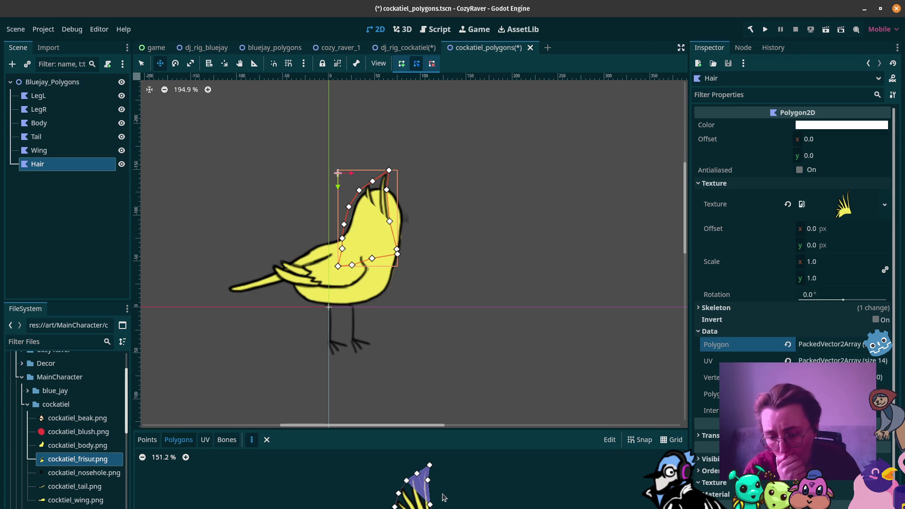
Drag one Hair outline point lower and right, then clear the Hair UV data
{"action": "left_click", "coordinate": [146, 440]}
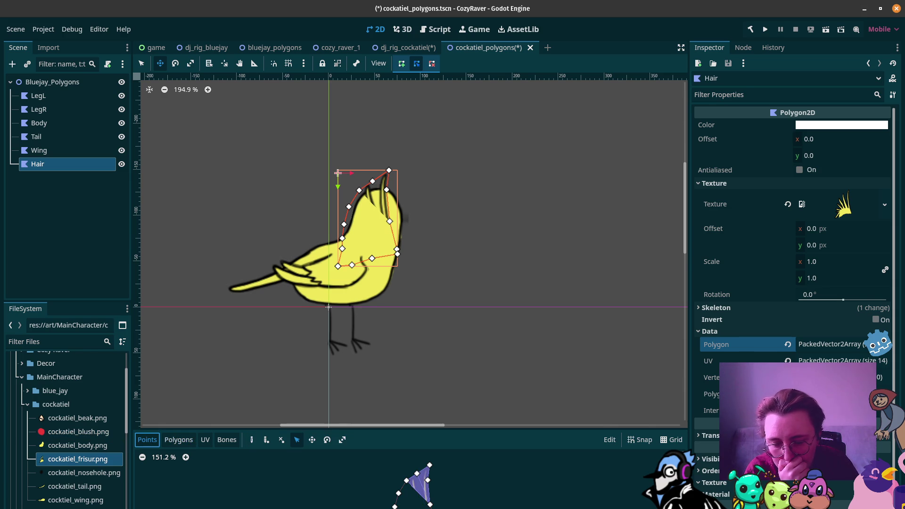
{"action": "left_click_drag", "start_coordinate": [430, 504], "coordinate": [478, 478]}
{"action": "left_click", "coordinate": [610, 440]}
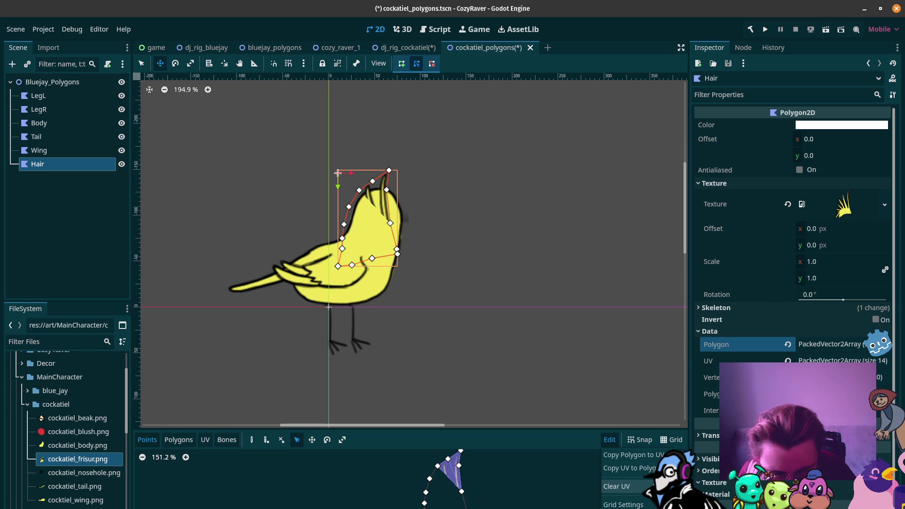
{"action": "left_click", "coordinate": [623, 486]}
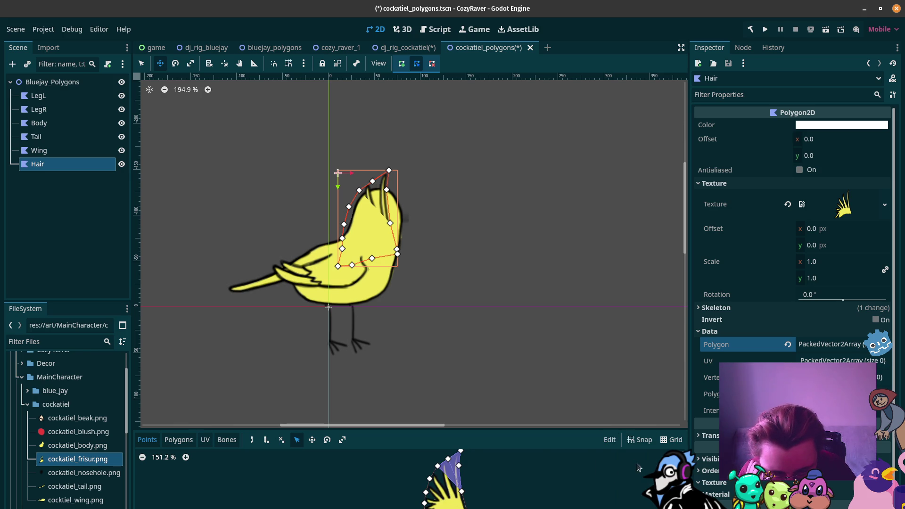
Nudge another Hair outline point slightly lower
{"action": "left_click", "coordinate": [165, 441]}
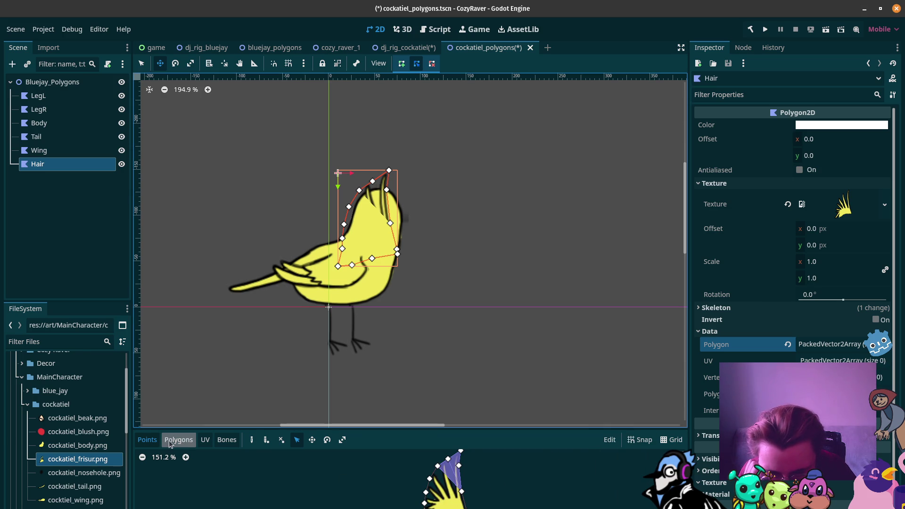
{"action": "left_click", "coordinate": [181, 441]}
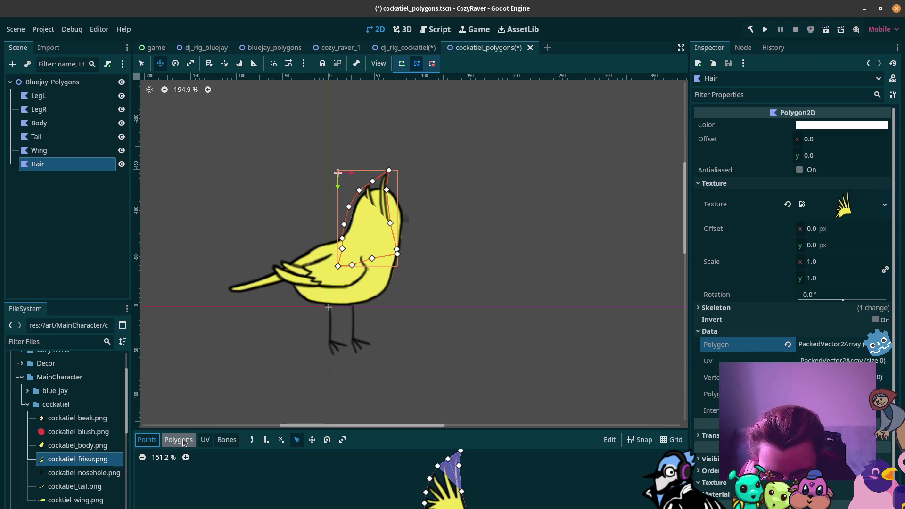
{"action": "left_click_drag", "start_coordinate": [462, 492], "coordinate": [464, 497]}
In dj_rig_cockatiel, move CockatielBlush onto the cheek and set its scale to 0.6
{"action": "key", "text": "ctrl+shift+Tab"}
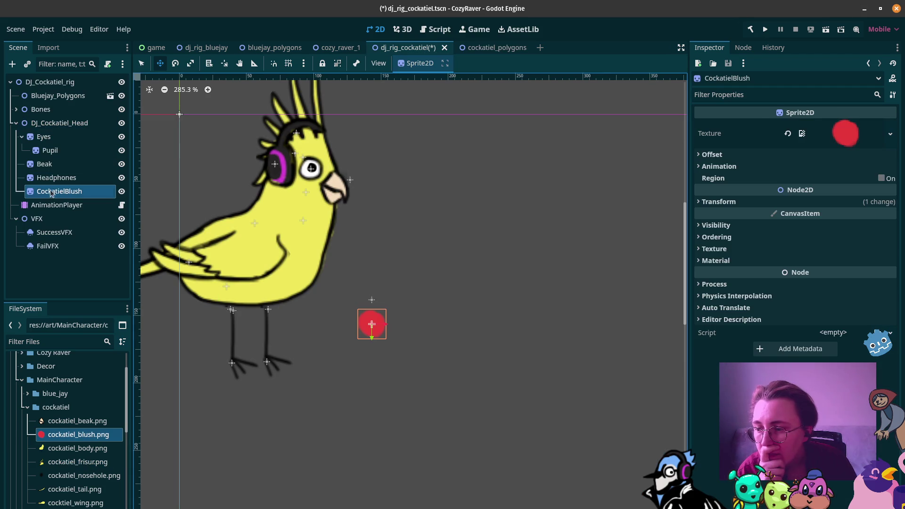
{"action": "mouse_move", "coordinate": [373, 327]}
{"action": "left_mouse_down"}
{"action": "mouse_move", "coordinate": [304, 185]}
{"action": "mouse_move", "coordinate": [302, 193]}
{"action": "left_mouse_up"}
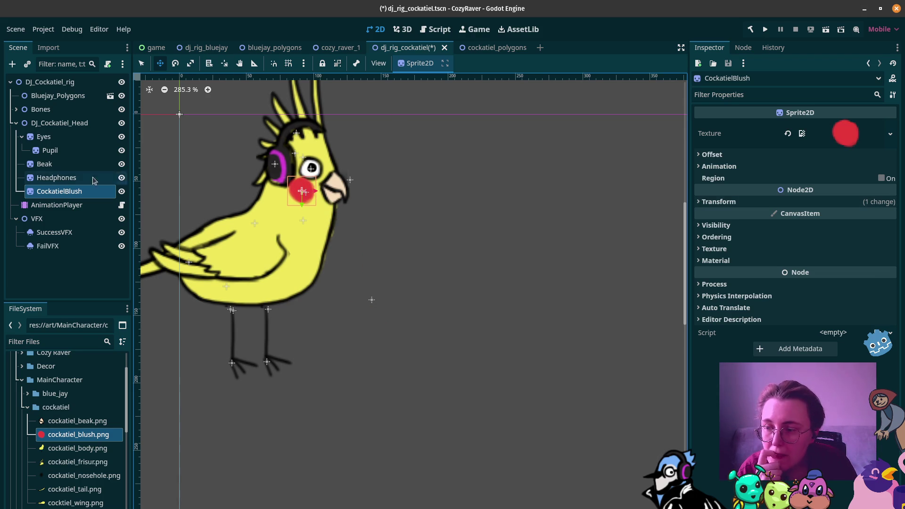
{"action": "left_click", "coordinate": [191, 63]}
{"action": "left_click", "coordinate": [719, 202]}
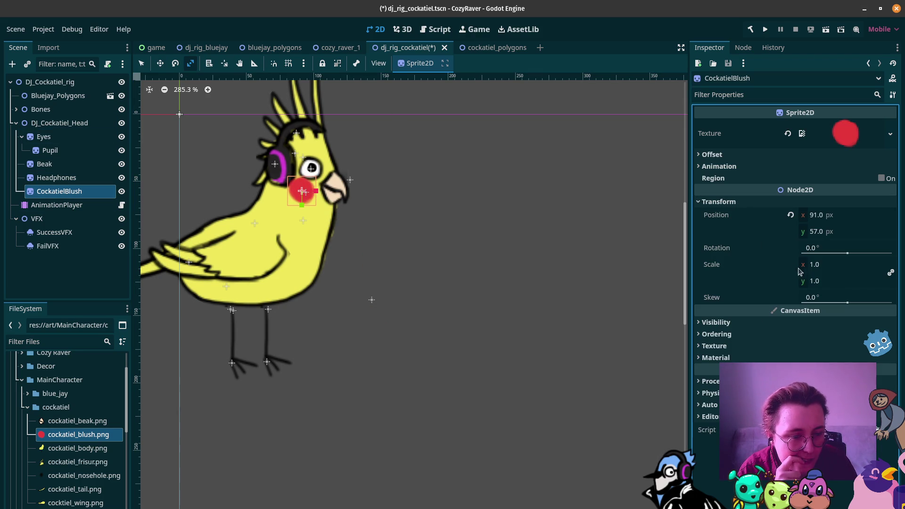
{"action": "left_click", "coordinate": [842, 267]}
{"action": "type", "text": "0.6"}
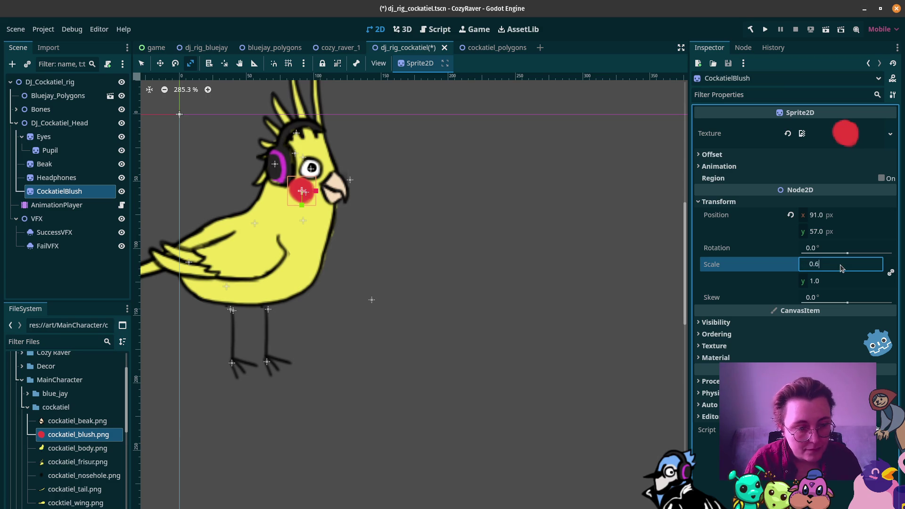
{"action": "key", "text": "Return"}
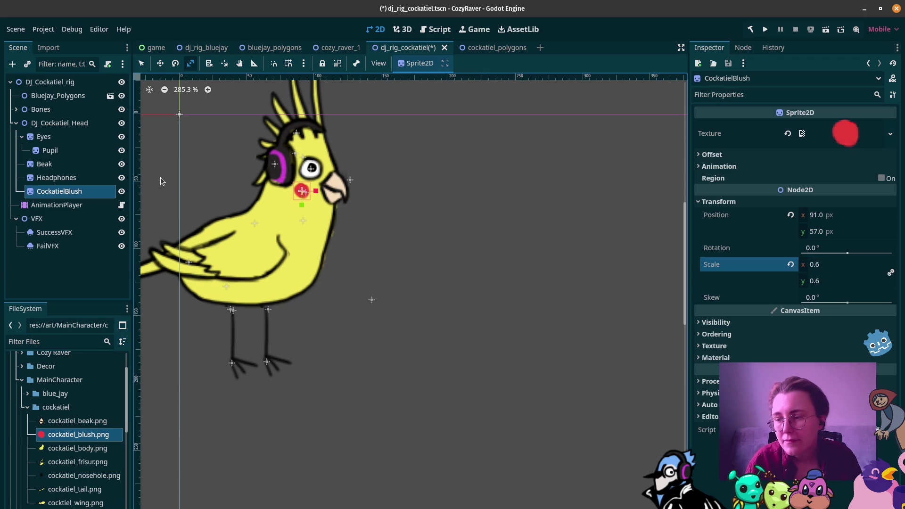
{"action": "left_click", "coordinate": [52, 151]}
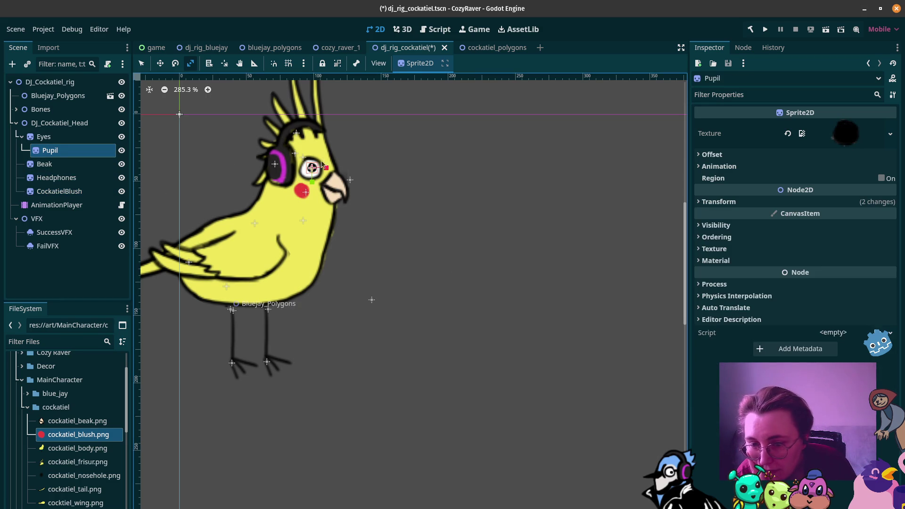
Nudge the pupil slightly left inside the eye
{"action": "left_click", "coordinate": [160, 63]}
{"action": "left_click_drag", "start_coordinate": [311, 169], "coordinate": [307, 168]}
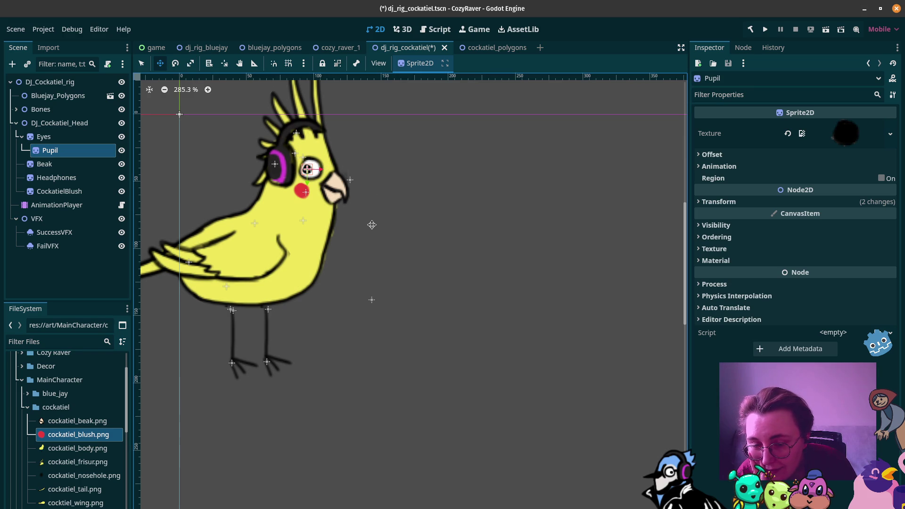
{"action": "scroll", "coordinate": [348, 226], "scroll_direction": "down", "scroll_amount": 5}
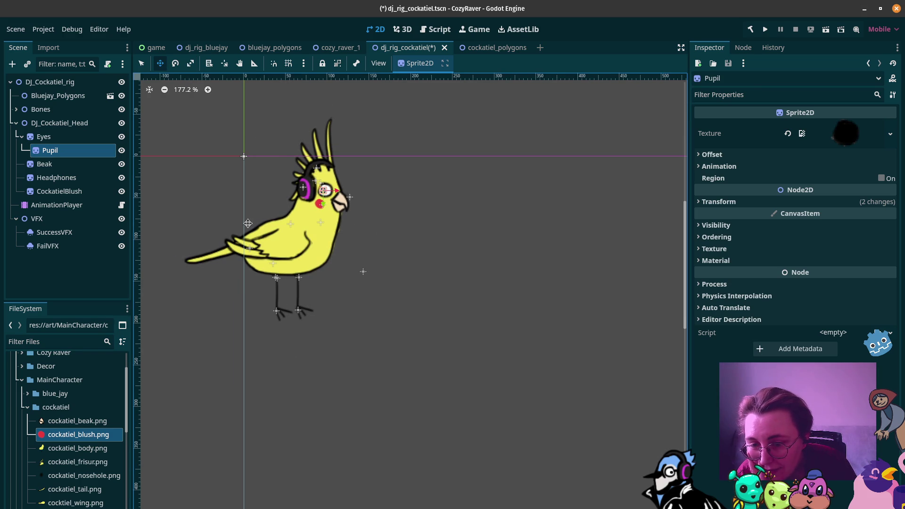
Look through the game and cockatiel_polygons scenes, then return to dj_rig_cockatiel
{"action": "left_click", "coordinate": [152, 48]}
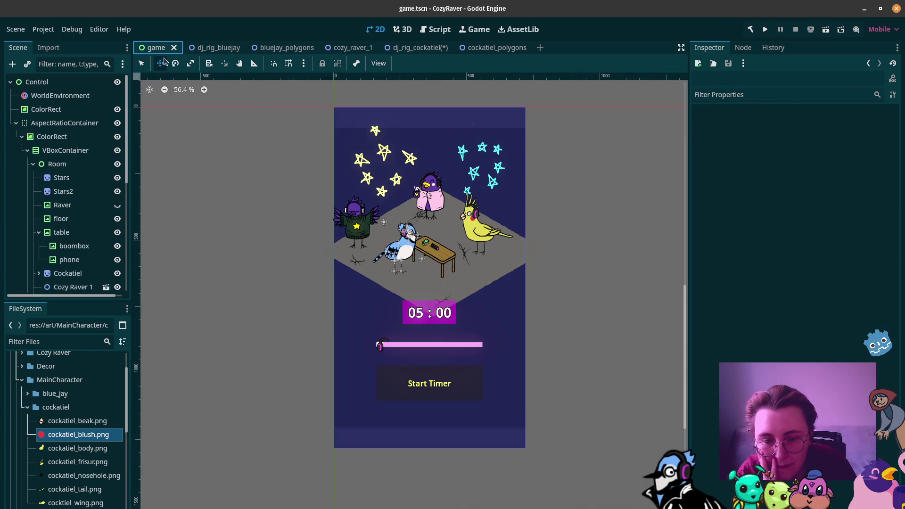
{"action": "left_click", "coordinate": [522, 30]}
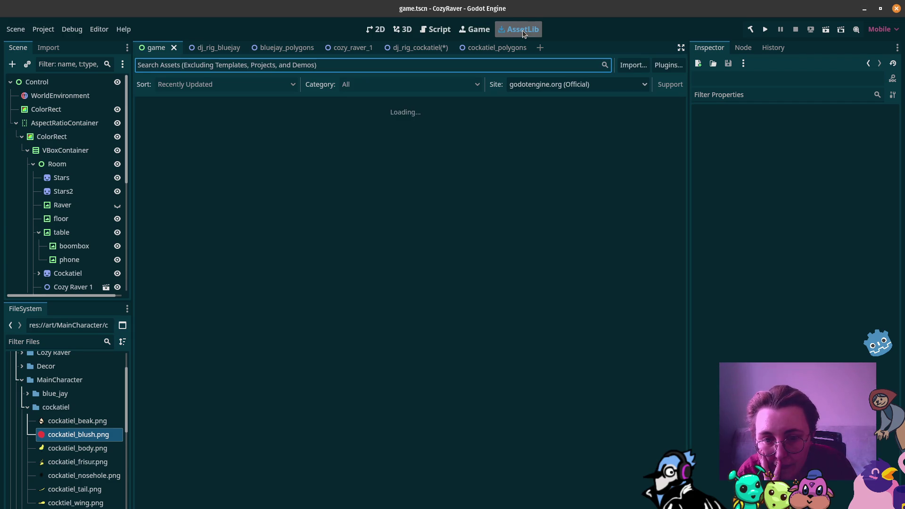
{"action": "left_click", "coordinate": [376, 29]}
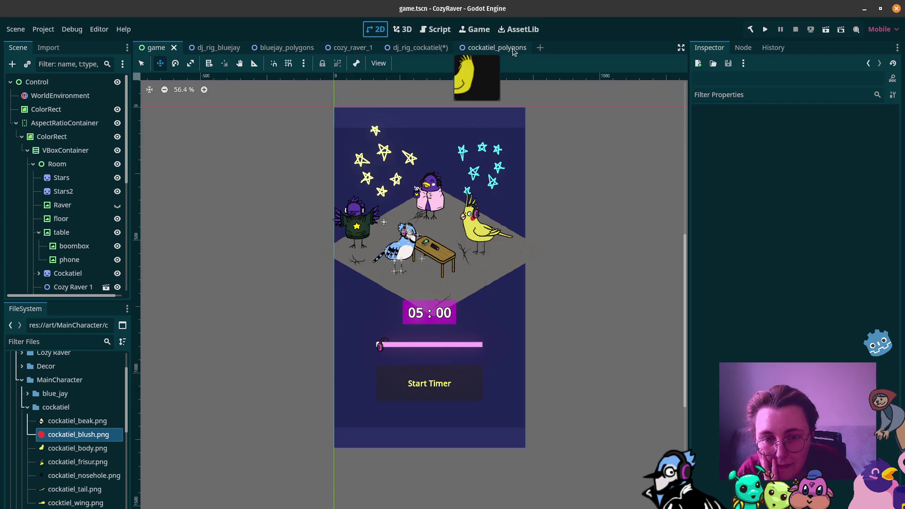
{"action": "left_click", "coordinate": [497, 47]}
{"action": "left_click", "coordinate": [420, 50]}
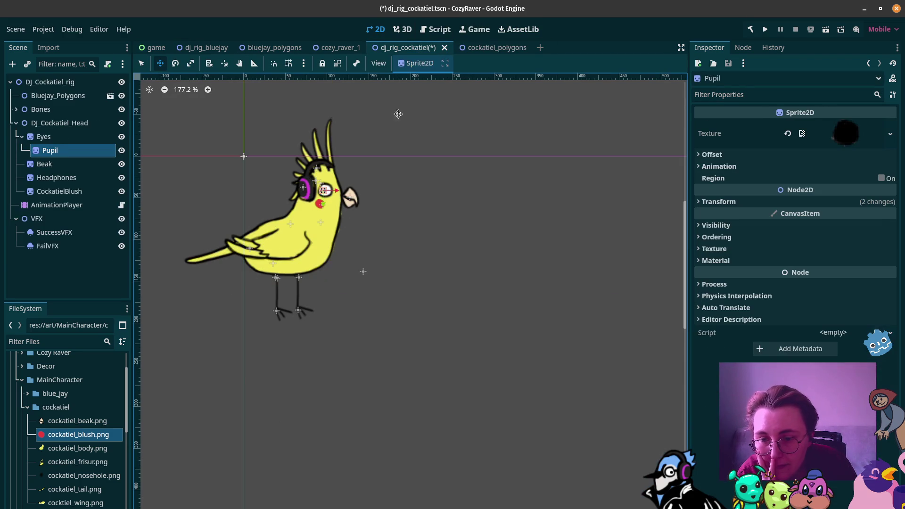
{"action": "scroll", "coordinate": [352, 180], "scroll_direction": "up", "scroll_amount": 10}
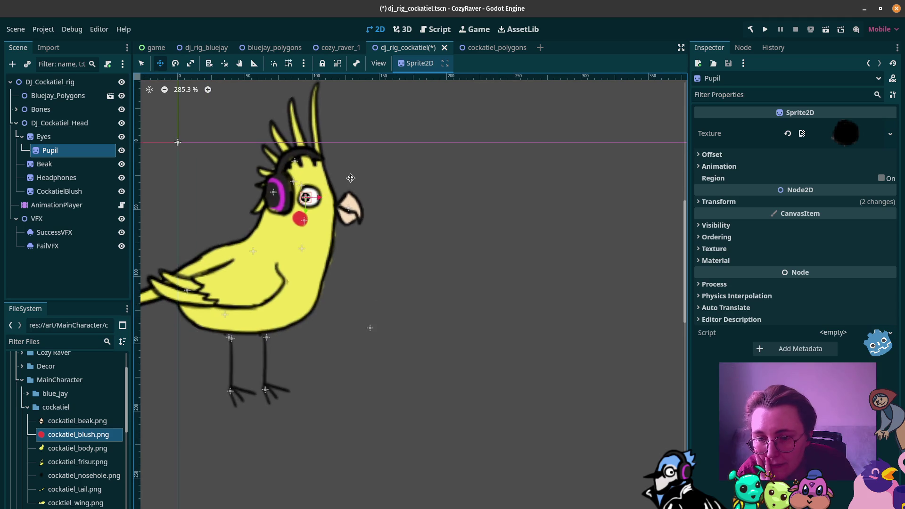
{"action": "left_click", "coordinate": [58, 165]}
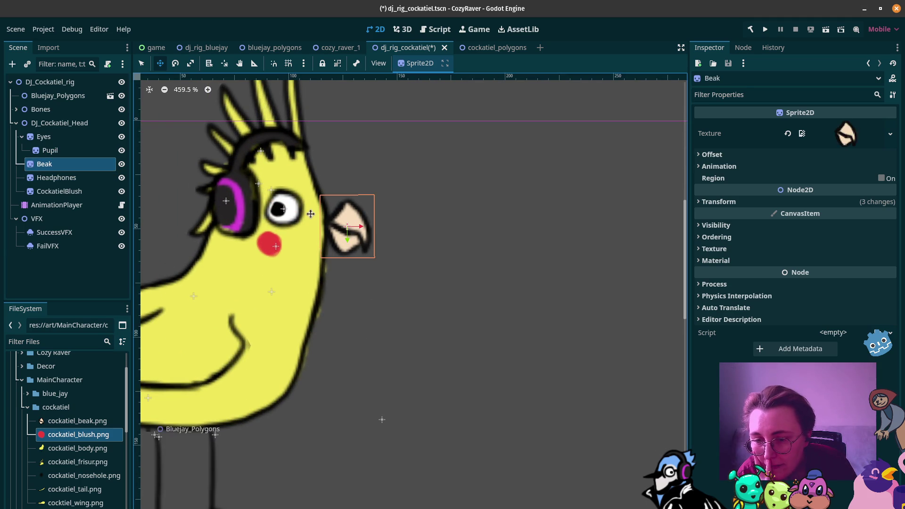
{"action": "left_click", "coordinate": [16, 108]}
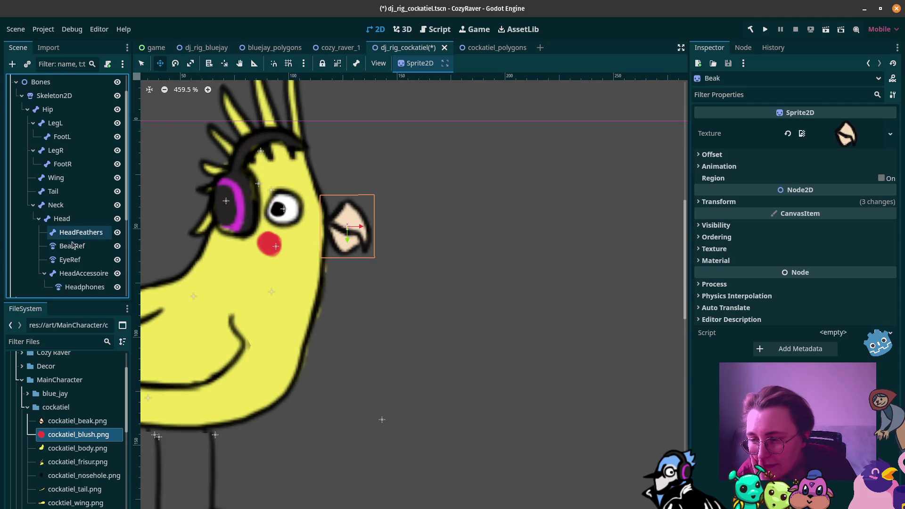
{"action": "left_click", "coordinate": [71, 246]}
{"action": "left_click_drag", "start_coordinate": [347, 233], "coordinate": [325, 246]}
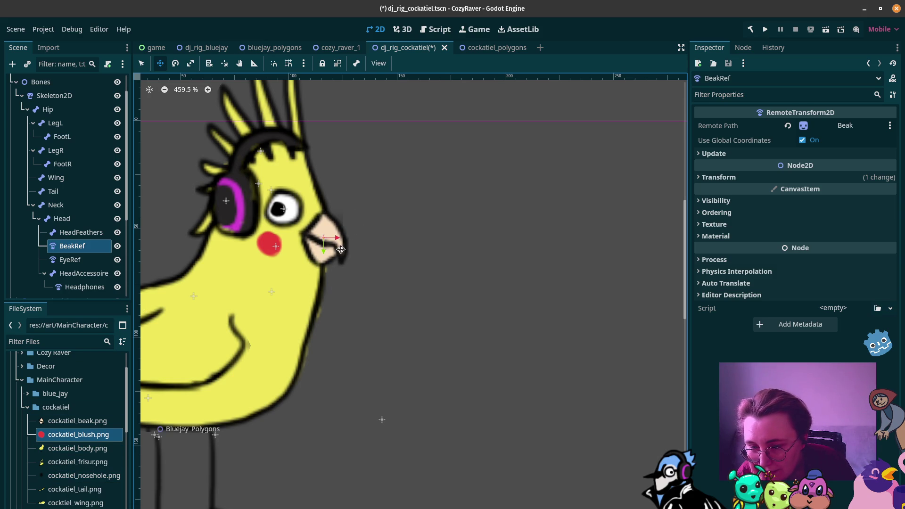
{"action": "key", "text": "Down"}
{"action": "key", "text": "Down"}
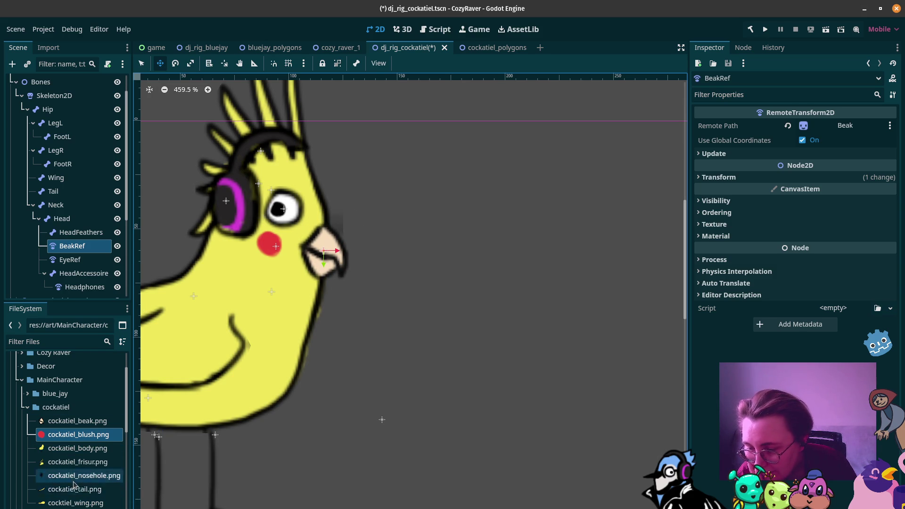
{"action": "left_click", "coordinate": [85, 223]}
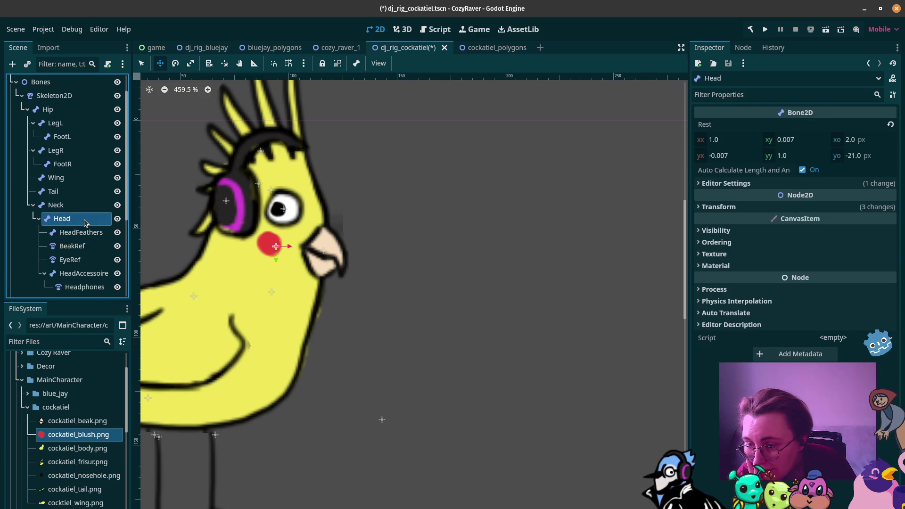
{"action": "scroll", "coordinate": [85, 223], "scroll_direction": "down", "scroll_amount": 5}
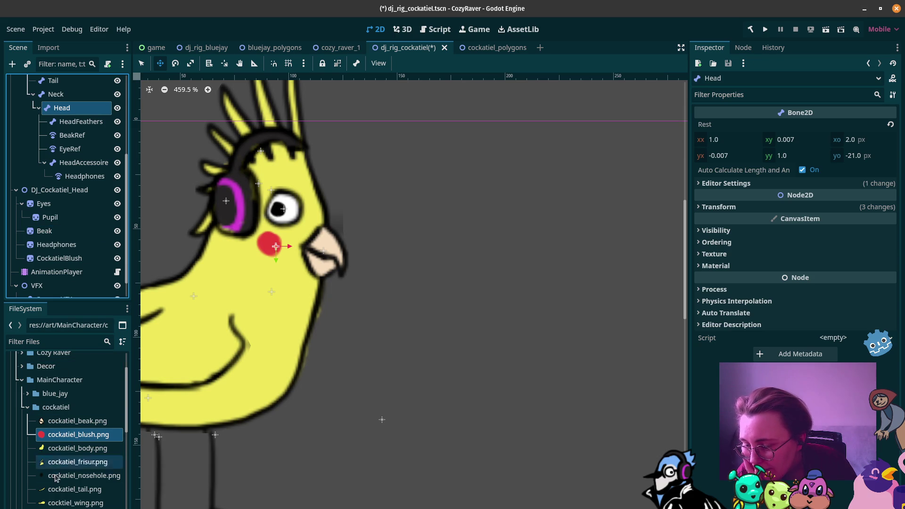
Add cockatiel_nosehole.png as a sprite under DJ_Cockatiel_Head and place it atop the beak
{"action": "mouse_move", "coordinate": [58, 476]}
{"action": "left_mouse_down"}
{"action": "mouse_move", "coordinate": [68, 485]}
{"action": "mouse_move", "coordinate": [123, 243]}
{"action": "mouse_move", "coordinate": [283, 262]}
{"action": "mouse_move", "coordinate": [310, 229]}
{"action": "left_mouse_up"}
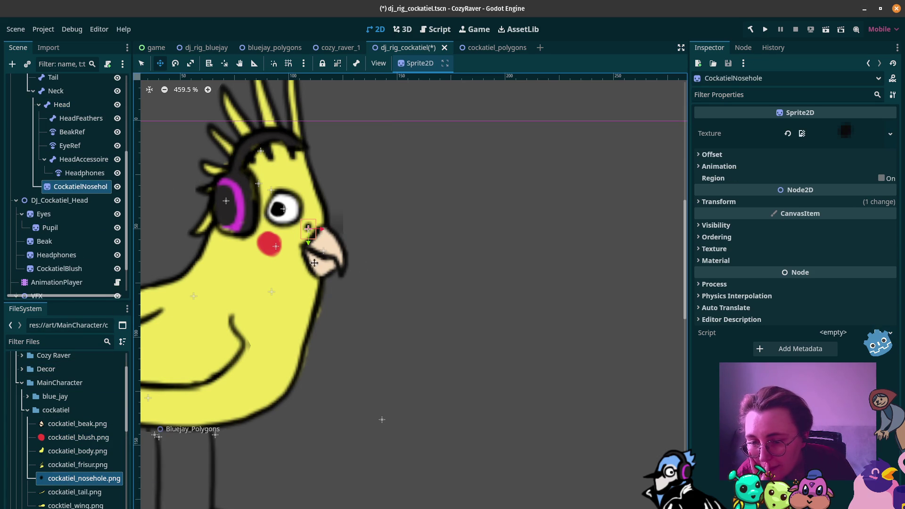
{"action": "scroll", "coordinate": [76, 249], "scroll_direction": "up", "scroll_amount": 3}
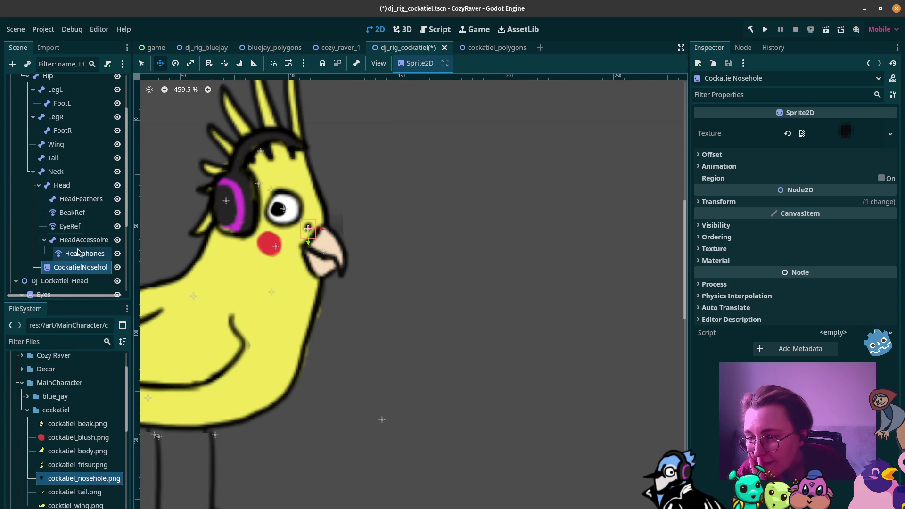
{"action": "mouse_move", "coordinate": [77, 267]}
{"action": "left_mouse_down"}
{"action": "mouse_move", "coordinate": [71, 289]}
{"action": "mouse_move", "coordinate": [65, 207]}
{"action": "mouse_move", "coordinate": [46, 163]}
{"action": "left_mouse_up"}
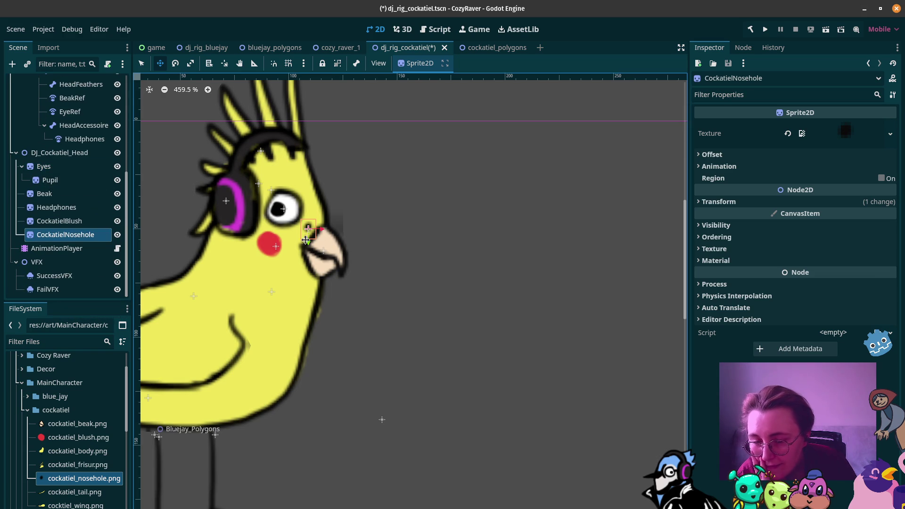
{"action": "left_click_drag", "start_coordinate": [307, 233], "coordinate": [302, 238]}
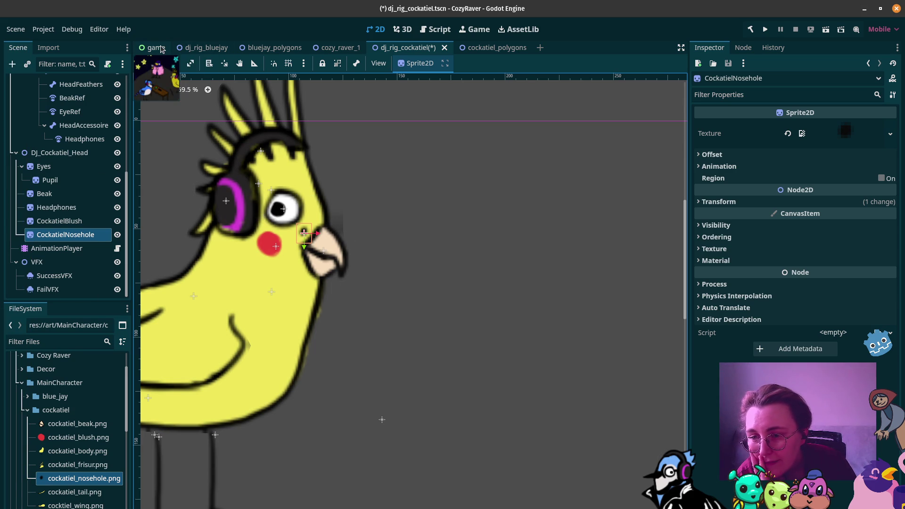
{"action": "scroll", "coordinate": [57, 442], "scroll_direction": "down", "scroll_amount": 2}
Drop the full cockatiel.png reference onto the canvas beside the rig
{"action": "mouse_move", "coordinate": [62, 505]}
{"action": "left_mouse_down"}
{"action": "mouse_move", "coordinate": [344, 448]}
{"action": "mouse_move", "coordinate": [495, 360]}
{"action": "mouse_move", "coordinate": [465, 322]}
{"action": "left_mouse_up"}
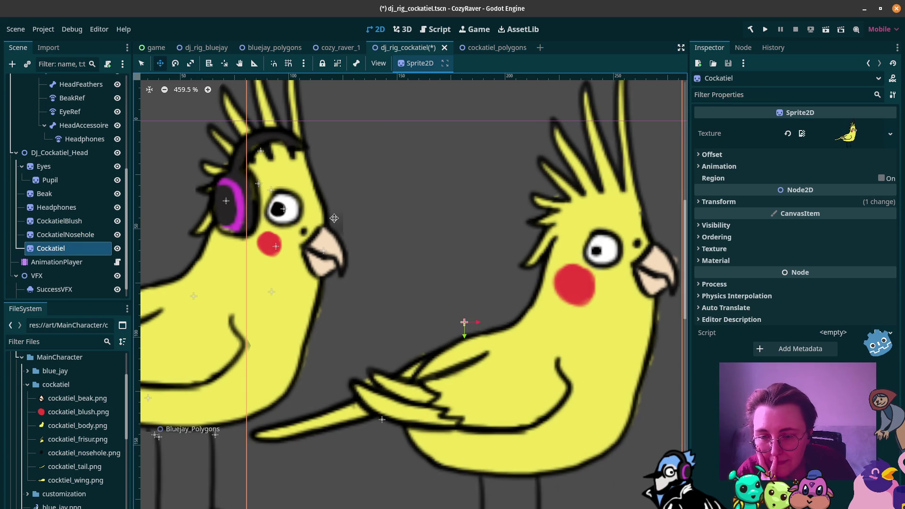
{"action": "scroll", "coordinate": [76, 198], "scroll_direction": "up", "scroll_amount": 5}
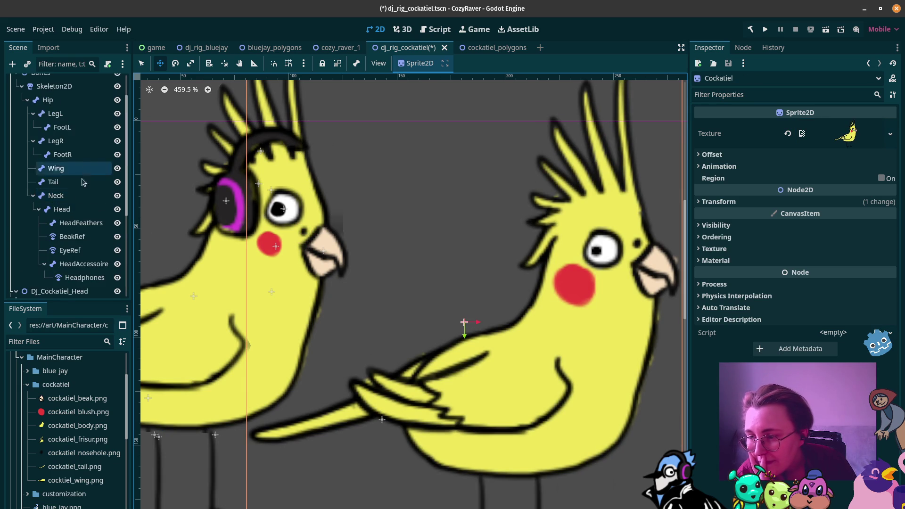
{"action": "scroll", "coordinate": [76, 221], "scroll_direction": "down", "scroll_amount": 2}
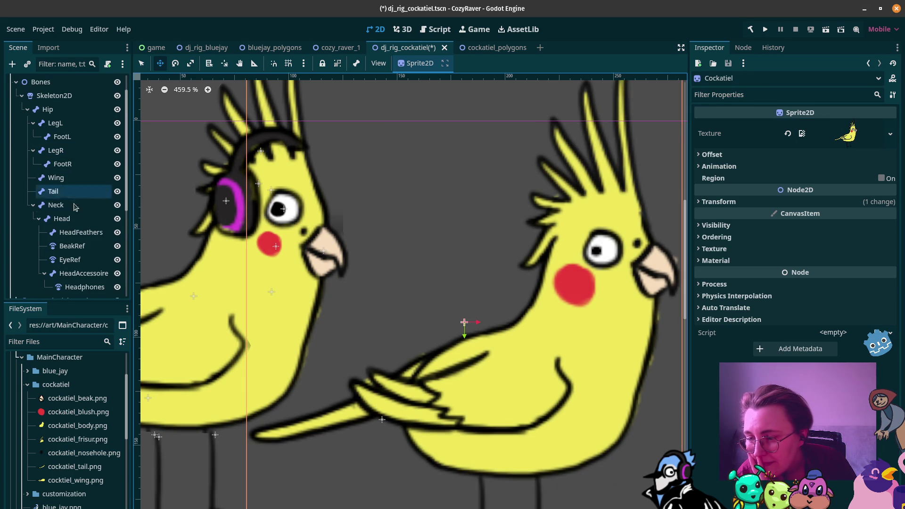
Raise BeakRef about 30 px and move CockatielNosehole up onto the beak
{"action": "left_click", "coordinate": [86, 253]}
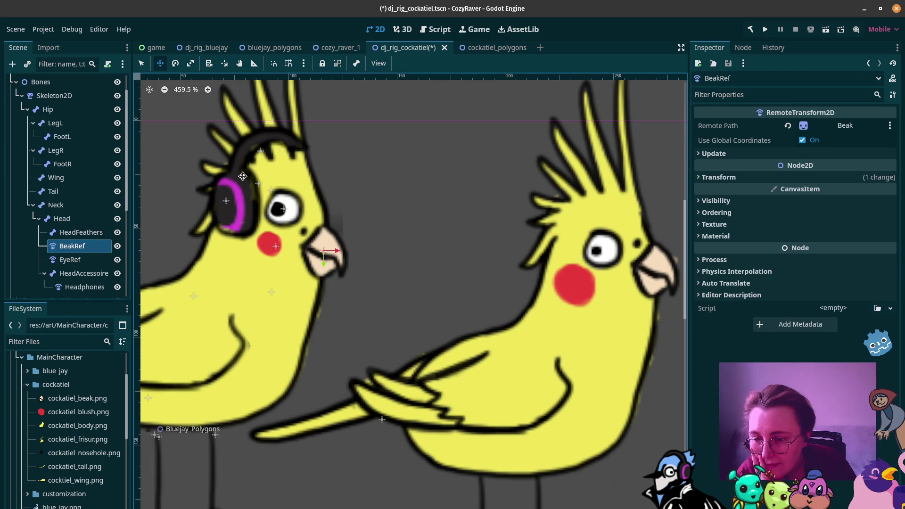
{"action": "left_click_drag", "start_coordinate": [330, 251], "coordinate": [333, 241]}
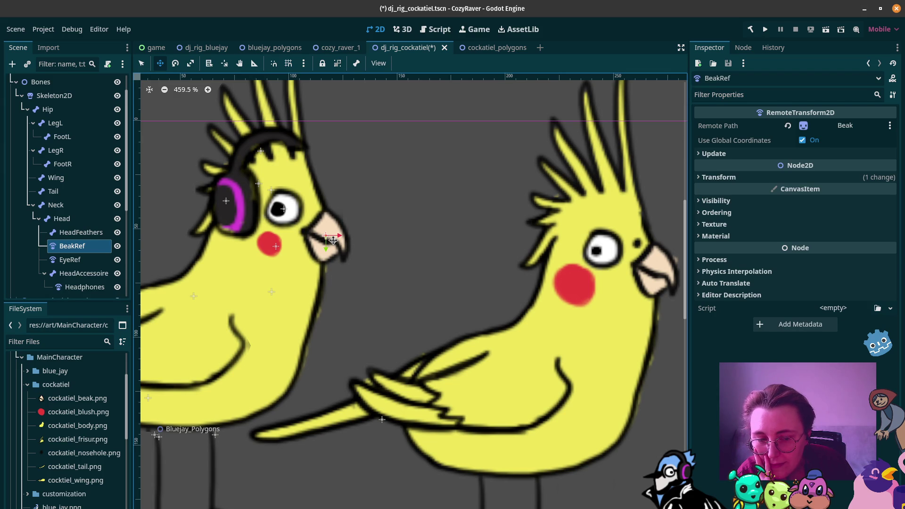
{"action": "scroll", "coordinate": [75, 254], "scroll_direction": "down", "scroll_amount": 5}
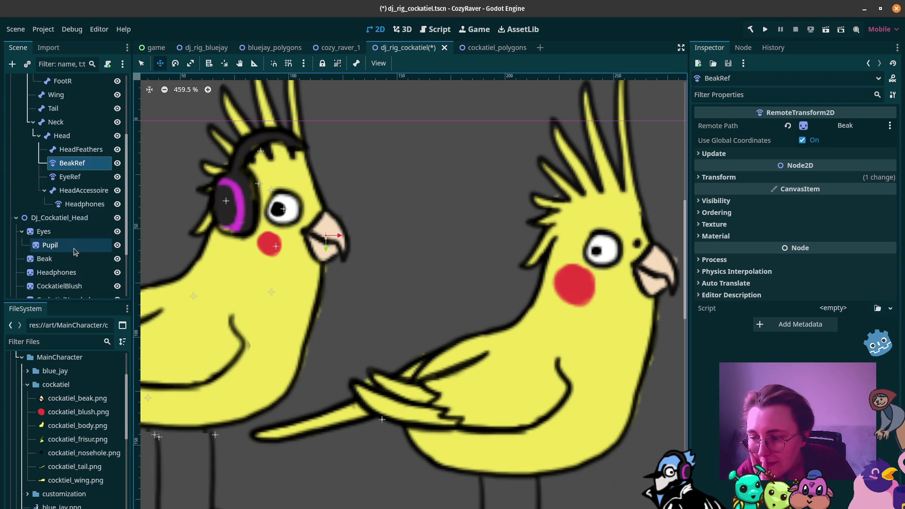
{"action": "scroll", "coordinate": [74, 251], "scroll_direction": "down", "scroll_amount": 1}
{"action": "left_click", "coordinate": [71, 244]}
{"action": "left_click_drag", "start_coordinate": [303, 236], "coordinate": [313, 217]}
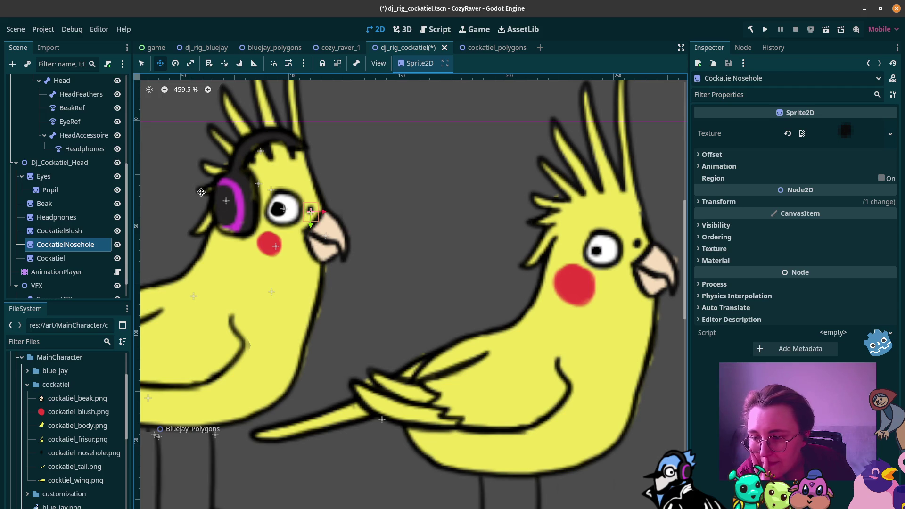
{"action": "scroll", "coordinate": [71, 205], "scroll_direction": "up", "scroll_amount": 2}
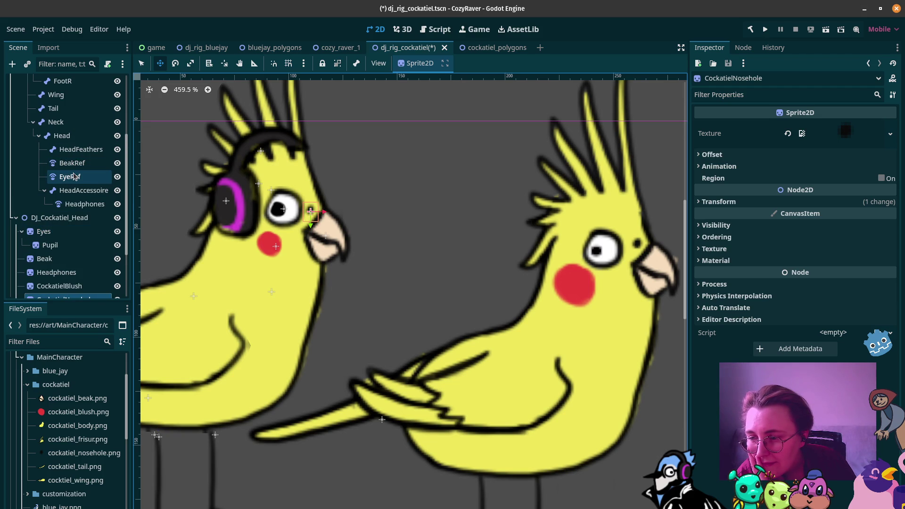
{"action": "scroll", "coordinate": [61, 234], "scroll_direction": "down", "scroll_amount": 1}
{"action": "left_click", "coordinate": [71, 149]}
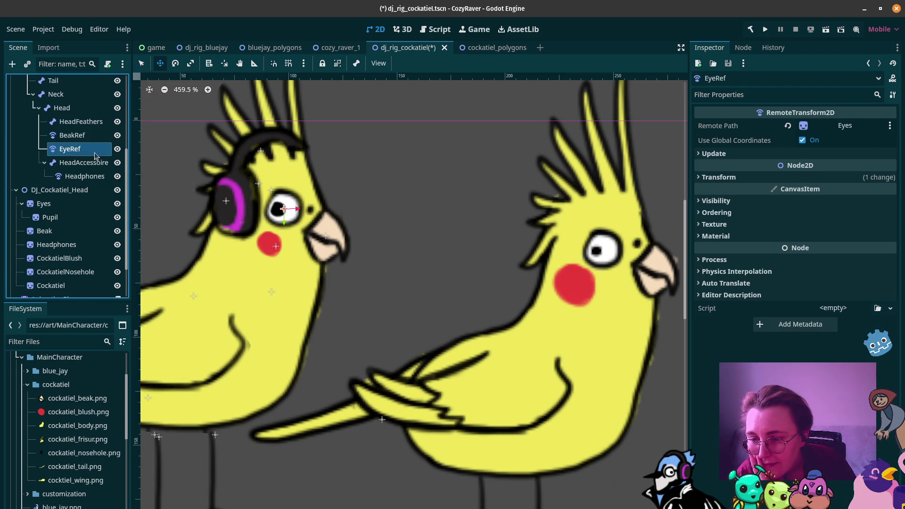
Nudge EyeRef slightly and shift Headphones left and down on the head
{"action": "left_click_drag", "start_coordinate": [292, 221], "coordinate": [288, 216]}
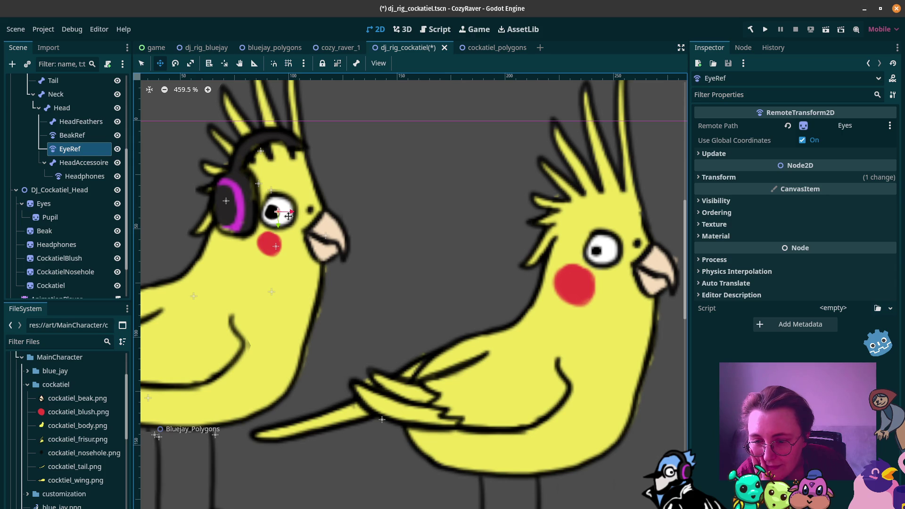
{"action": "left_click", "coordinate": [85, 176]}
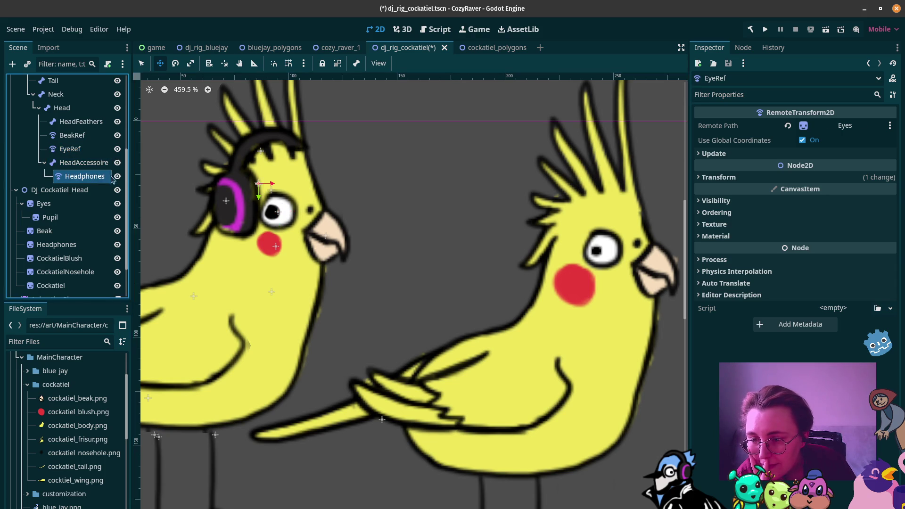
{"action": "left_click_drag", "start_coordinate": [250, 218], "coordinate": [236, 227]}
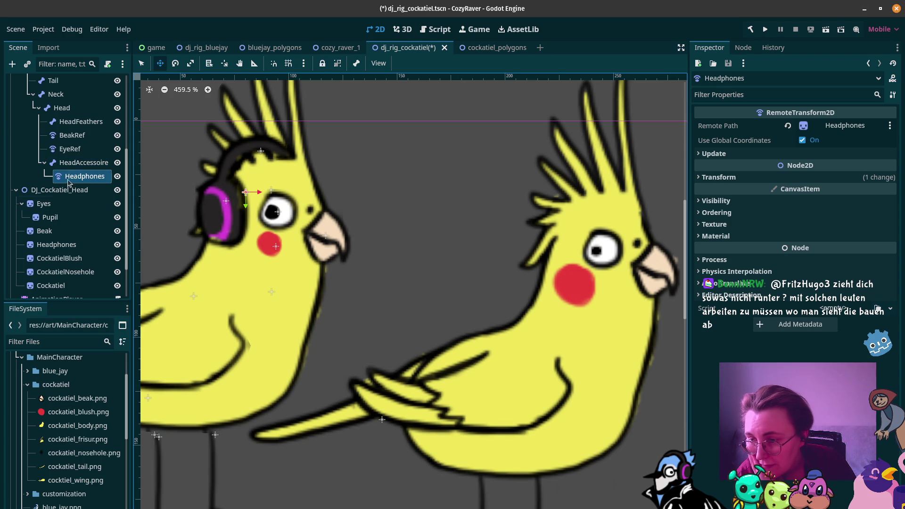
Move CockatielBlush left, order it above Headphones to draw behind, and reset its scale to 1.0
{"action": "scroll", "coordinate": [71, 226], "scroll_direction": "down", "scroll_amount": 2}
{"action": "left_click", "coordinate": [66, 231]}
{"action": "left_click_drag", "start_coordinate": [270, 246], "coordinate": [250, 252]}
{"action": "left_click_drag", "start_coordinate": [71, 232], "coordinate": [70, 215]}
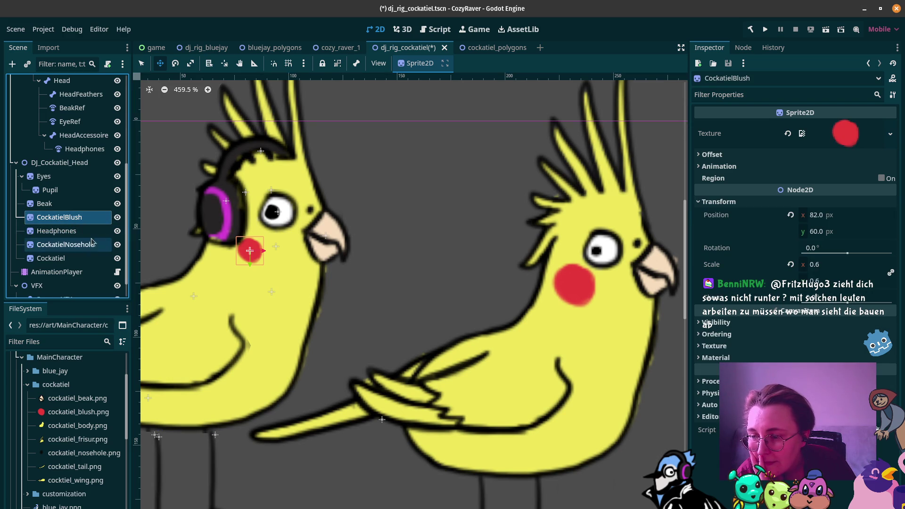
{"action": "left_click", "coordinate": [786, 269]}
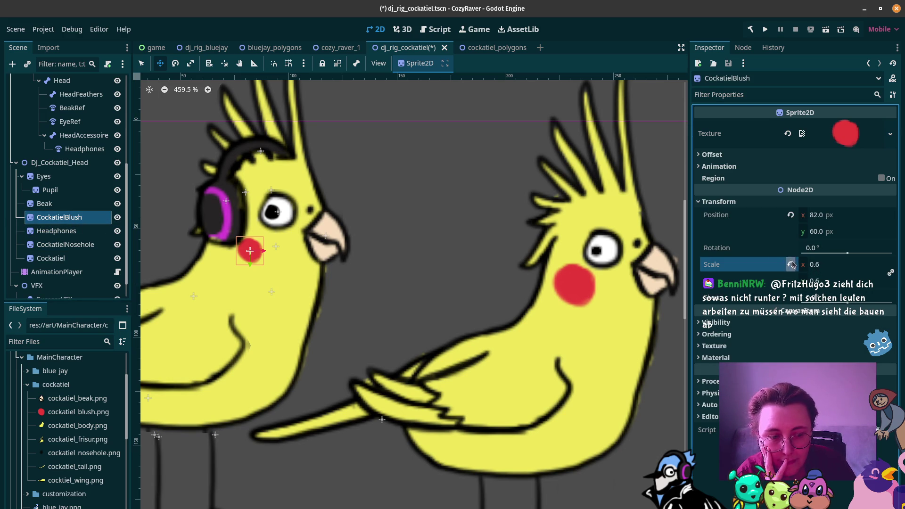
{"action": "left_click", "coordinate": [791, 264]}
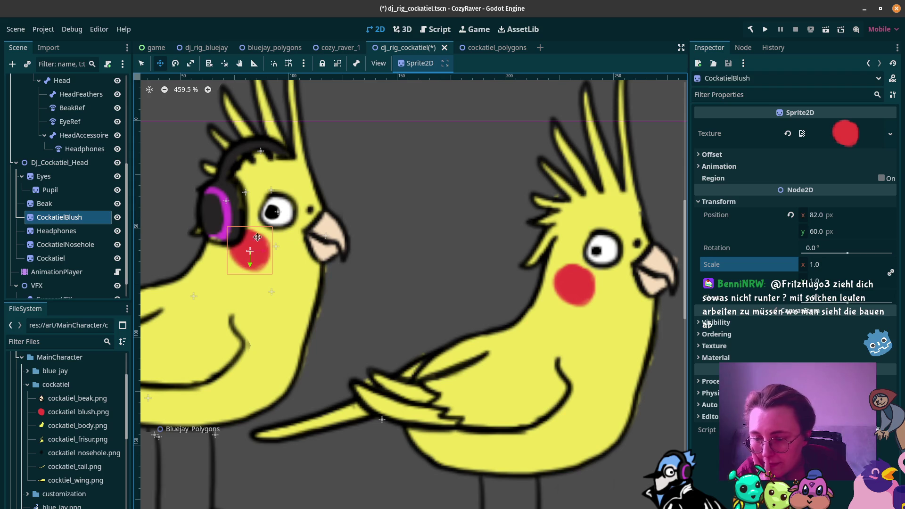
{"action": "scroll", "coordinate": [396, 246], "scroll_direction": "down", "scroll_amount": 6}
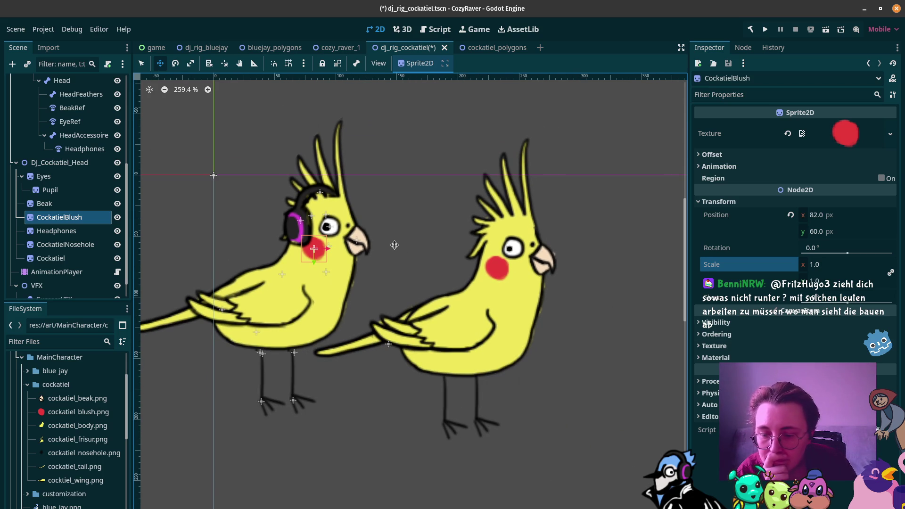
{"action": "scroll", "coordinate": [394, 245], "scroll_direction": "down", "scroll_amount": 1}
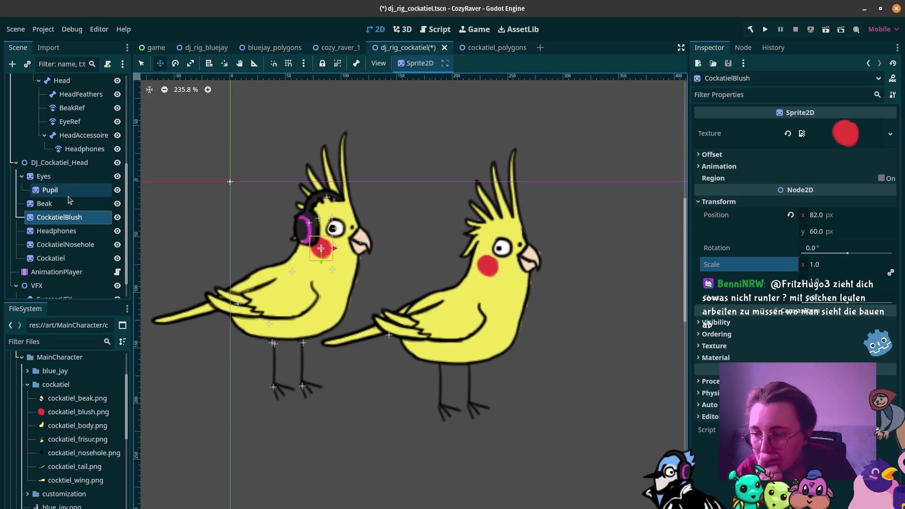
{"action": "scroll", "coordinate": [64, 198], "scroll_direction": "up", "scroll_amount": 3}
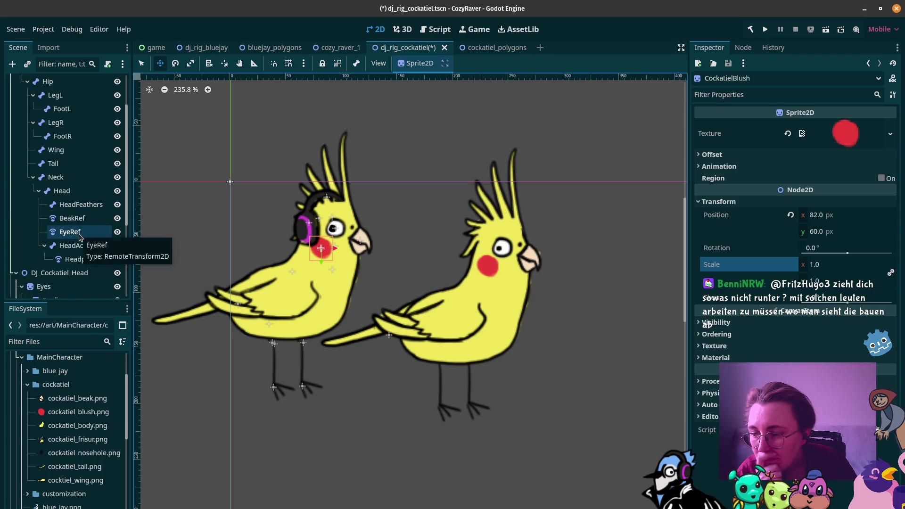
{"action": "scroll", "coordinate": [79, 236], "scroll_direction": "down", "scroll_amount": 3}
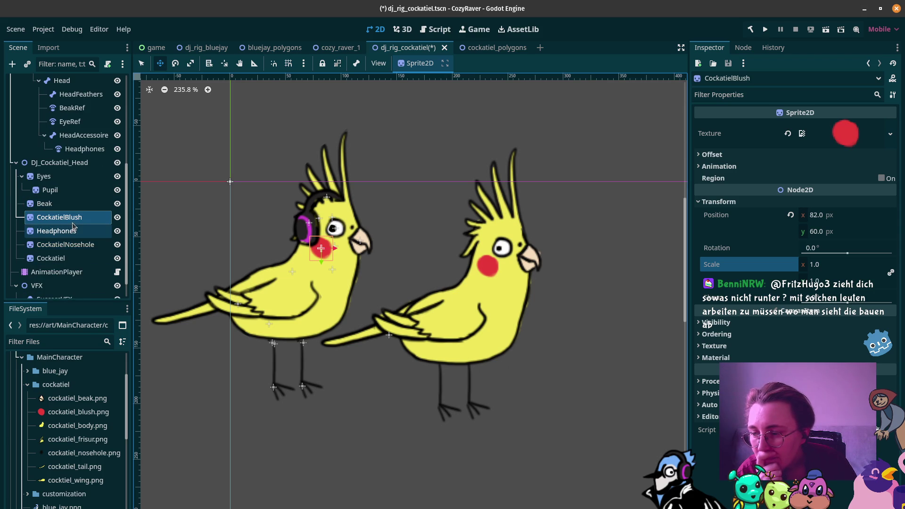
{"action": "left_click", "coordinate": [71, 189]}
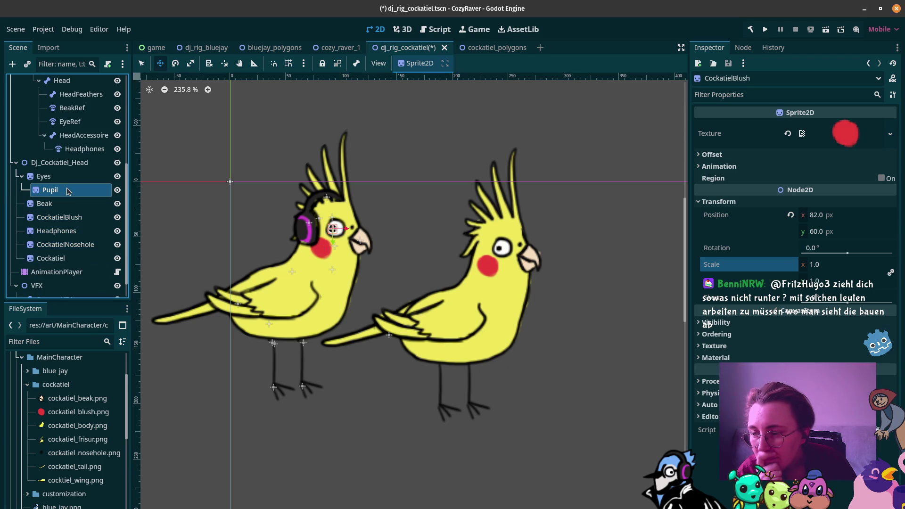
Set the Pupil sprite's Transform scale to 0.2, down from 0.38
{"action": "left_click", "coordinate": [745, 208]}
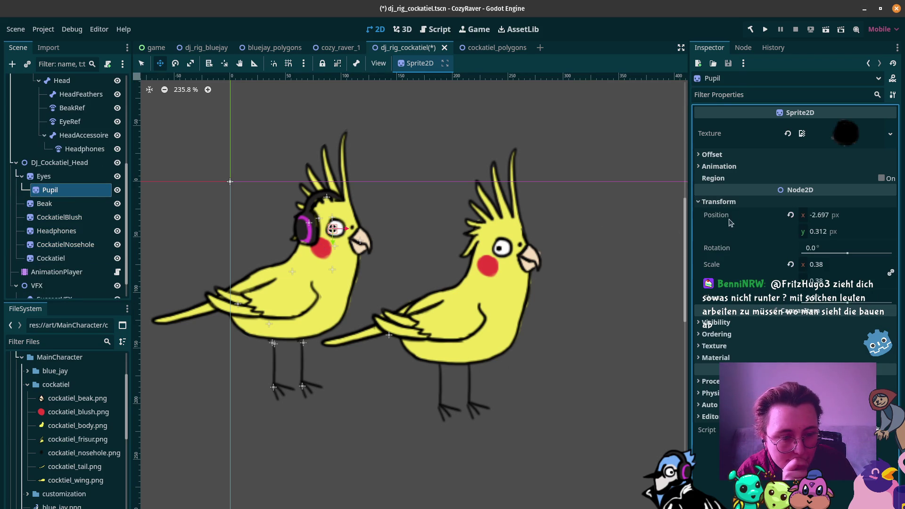
{"action": "left_click", "coordinate": [847, 267]}
{"action": "type", "text": "0"}
{"action": "key", "text": "Return"}
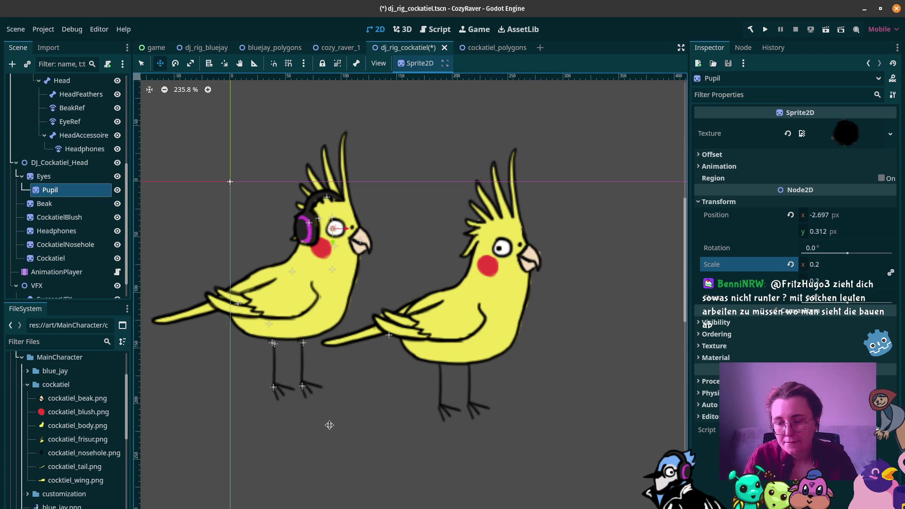
{"action": "scroll", "coordinate": [80, 187], "scroll_direction": "up", "scroll_amount": 3}
{"action": "scroll", "coordinate": [79, 187], "scroll_direction": "up", "scroll_amount": 3}
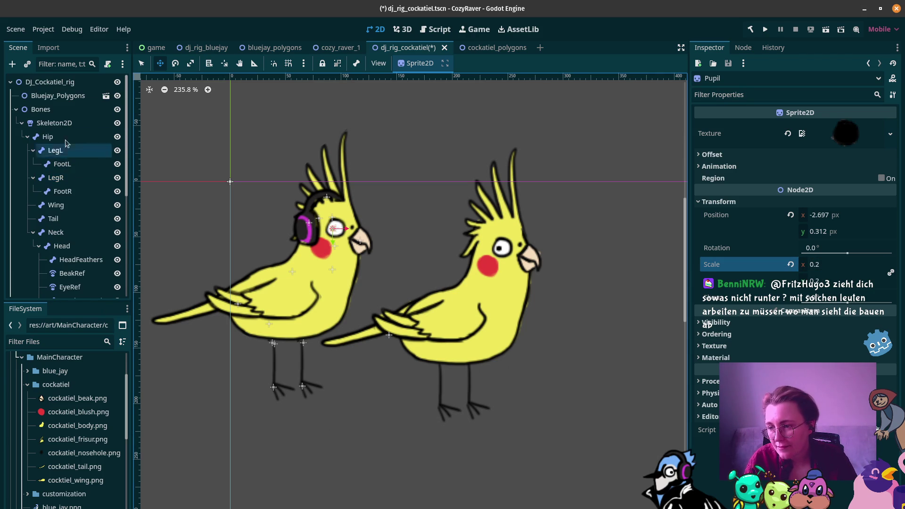
{"action": "left_click", "coordinate": [99, 101]}
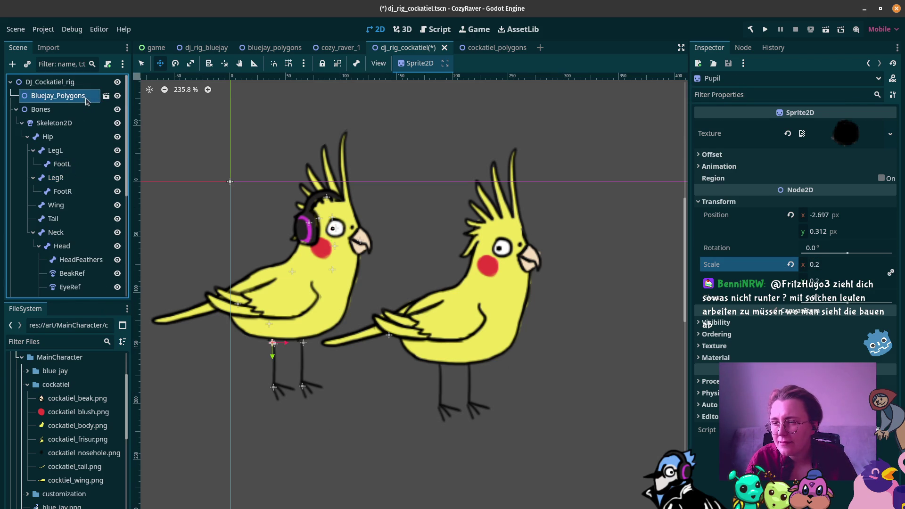
Rename the cockatiel_polygons.tscn root node to Cockatiel_Polygons and save that scene
{"action": "left_click", "coordinate": [106, 95]}
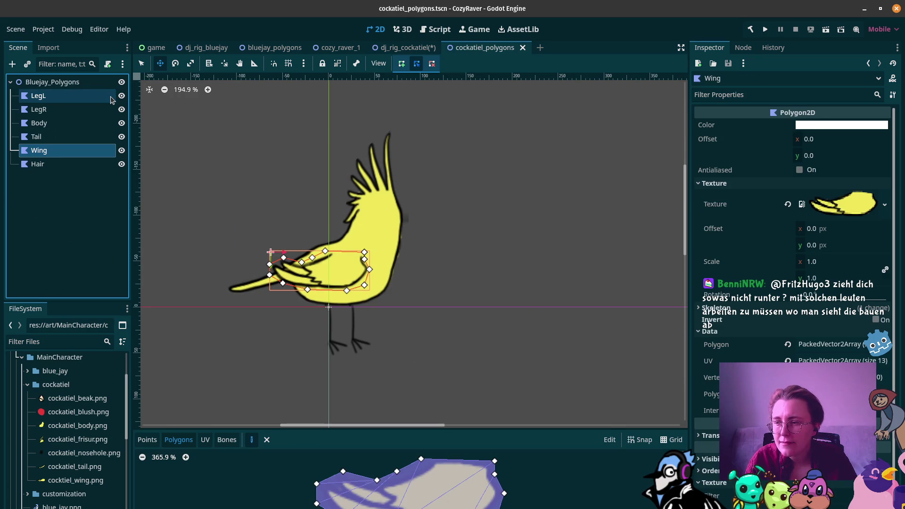
{"action": "double_click", "coordinate": [45, 81]}
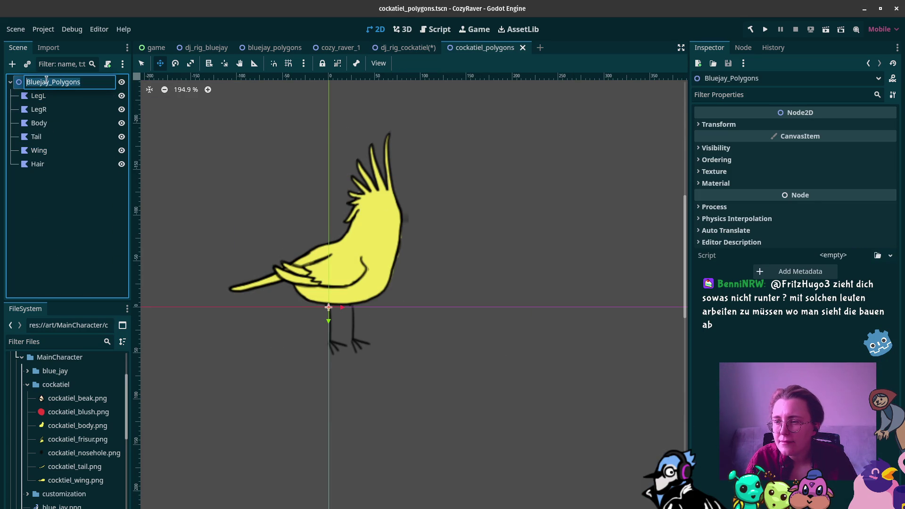
{"action": "type", "text": "Cockatiel_"}
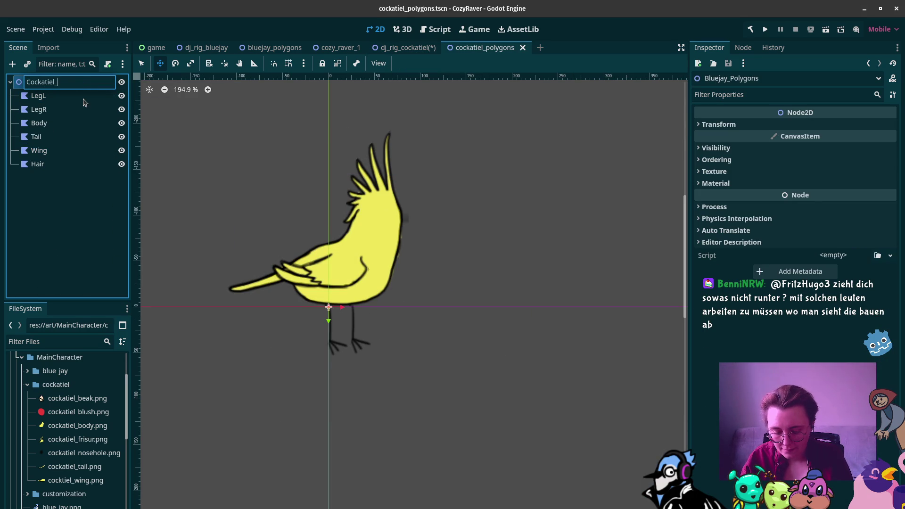
{"action": "type", "text": "Polygons"}
{"action": "key", "text": "Return"}
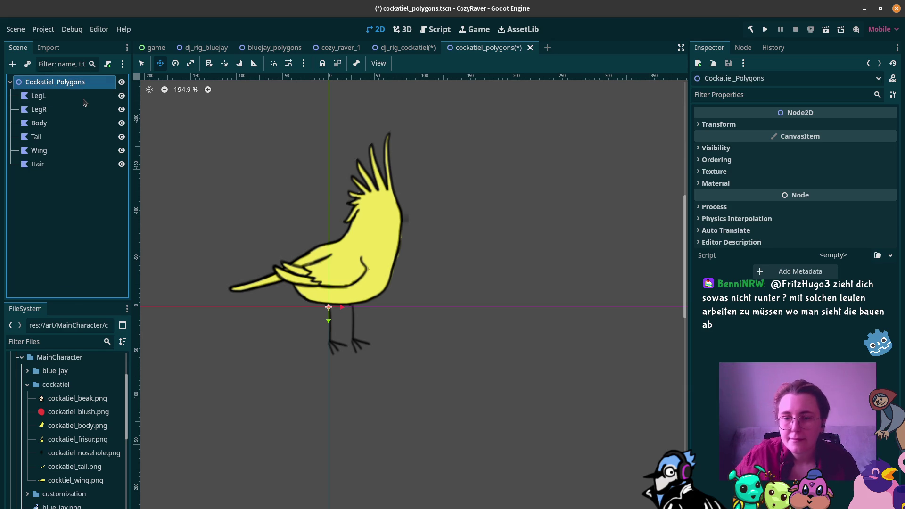
{"action": "key", "text": "ctrl+s"}
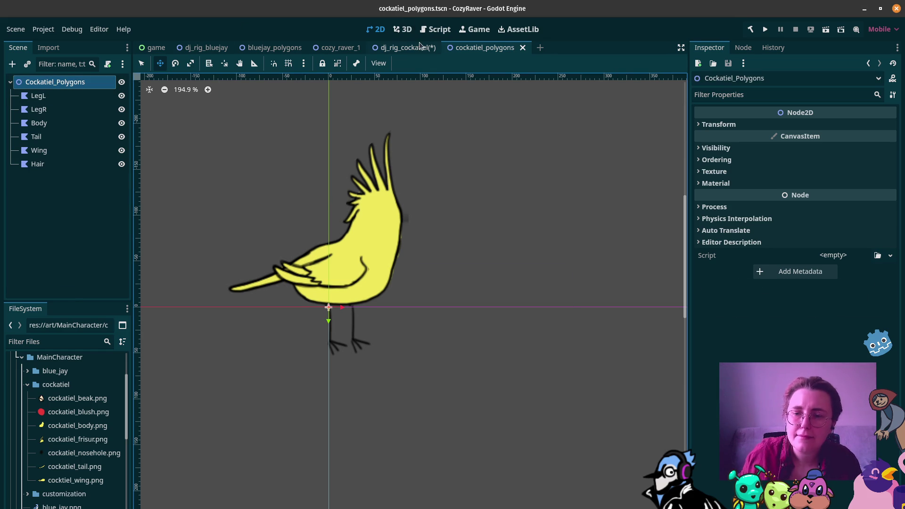
{"action": "left_click", "coordinate": [421, 45]}
{"action": "left_click", "coordinate": [46, 95]}
Rename the instanced Bluejay_Polygons node in dj_rig_cockatiel to Cockatiel
{"action": "left_click", "coordinate": [46, 95]}
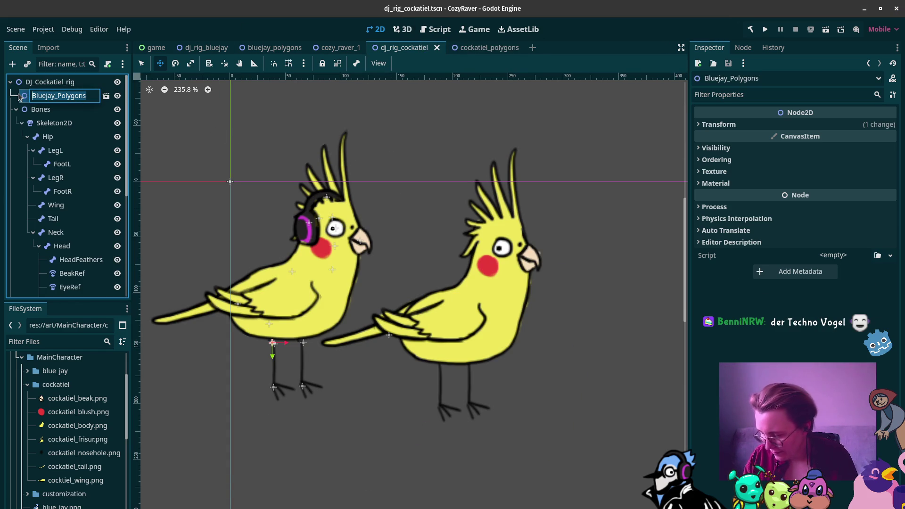
{"action": "type", "text": "Cockatie"}
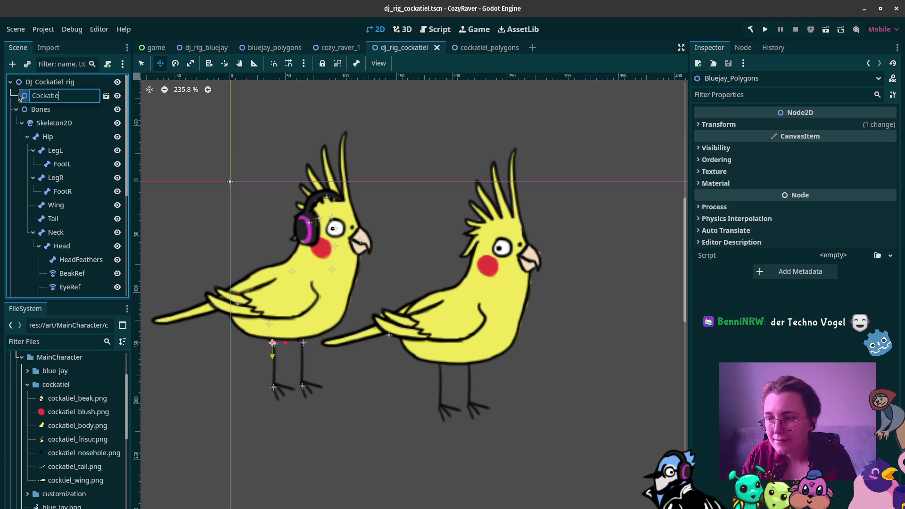
{"action": "type", "text": "l"}
{"action": "key", "text": "Return"}
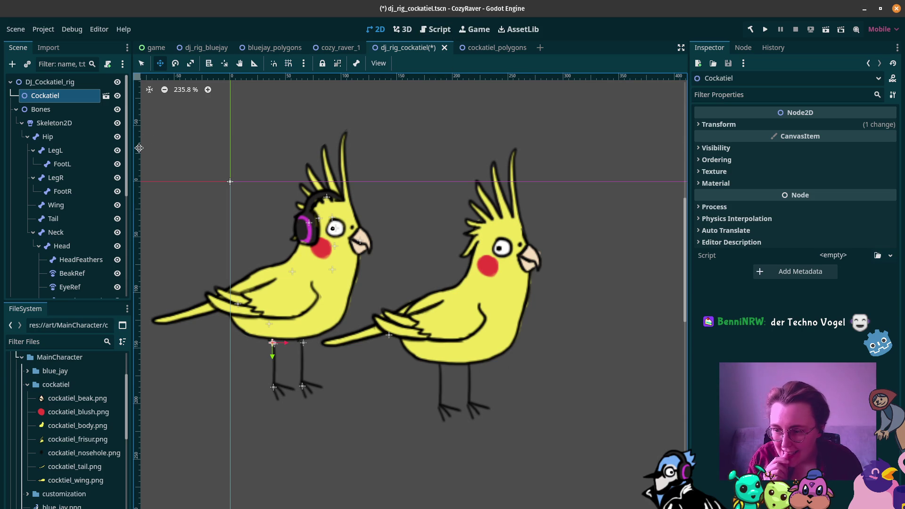
{"action": "scroll", "coordinate": [81, 193], "scroll_direction": "down", "scroll_amount": 3}
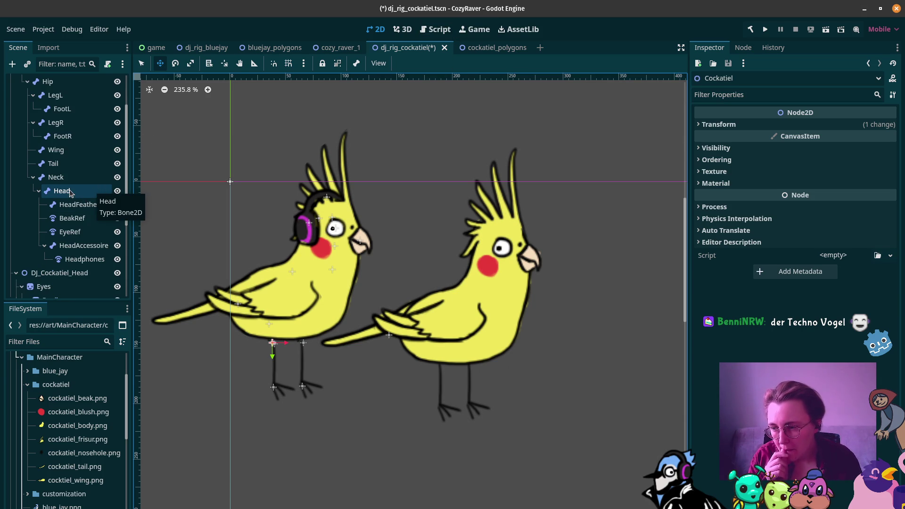
{"action": "left_click", "coordinate": [69, 191]}
{"action": "scroll", "coordinate": [78, 243], "scroll_direction": "down", "scroll_amount": 3}
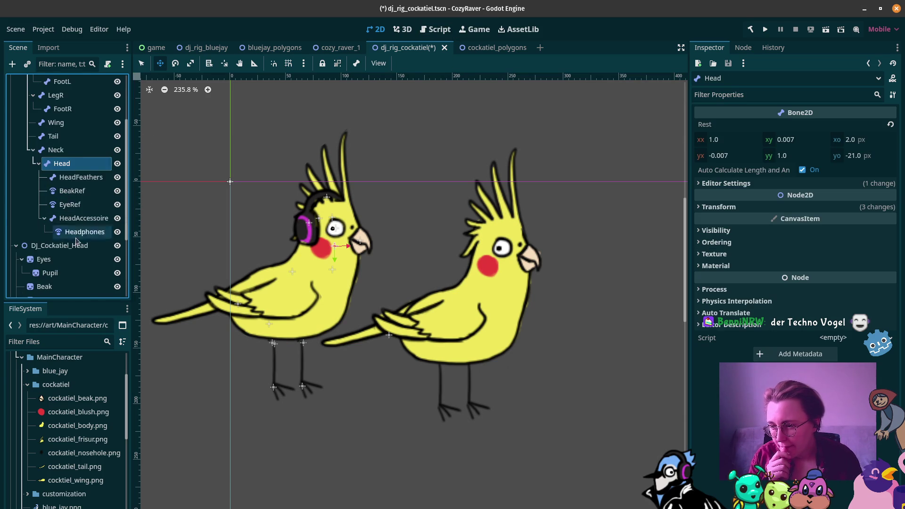
Increase the Pupil sprite's scale from 0.2 to 0.25
{"action": "left_click", "coordinate": [78, 243]}
{"action": "left_click", "coordinate": [842, 268]}
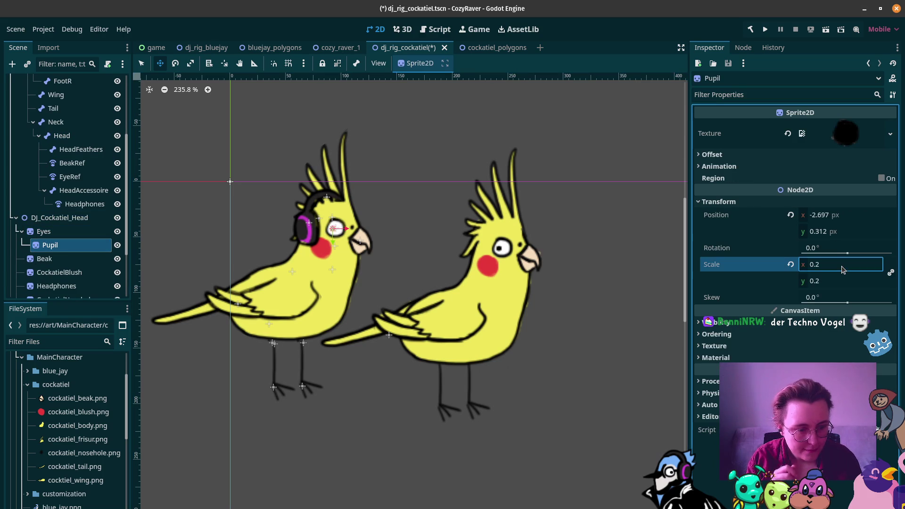
{"action": "type", "text": "25"}
{"action": "key", "text": "Return"}
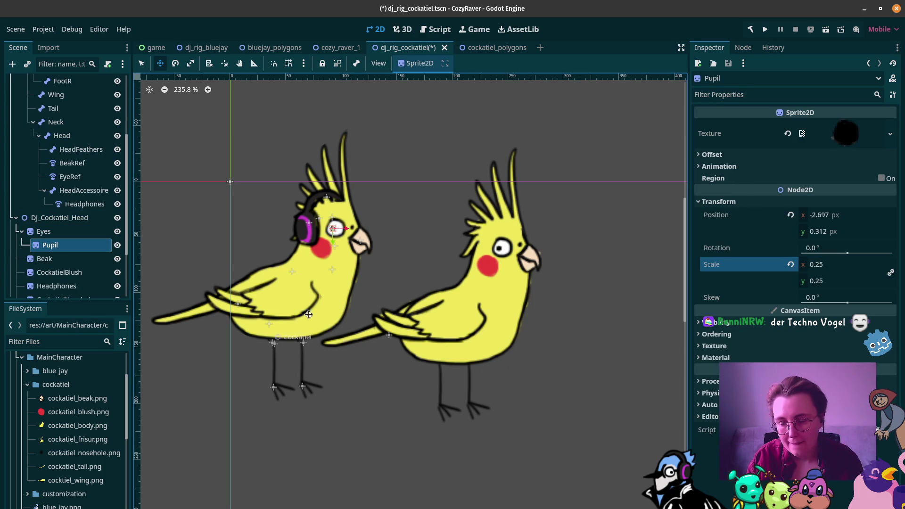
Collapse the VFX group and hide the reference cockatiel sprite
{"action": "left_click", "coordinate": [75, 164]}
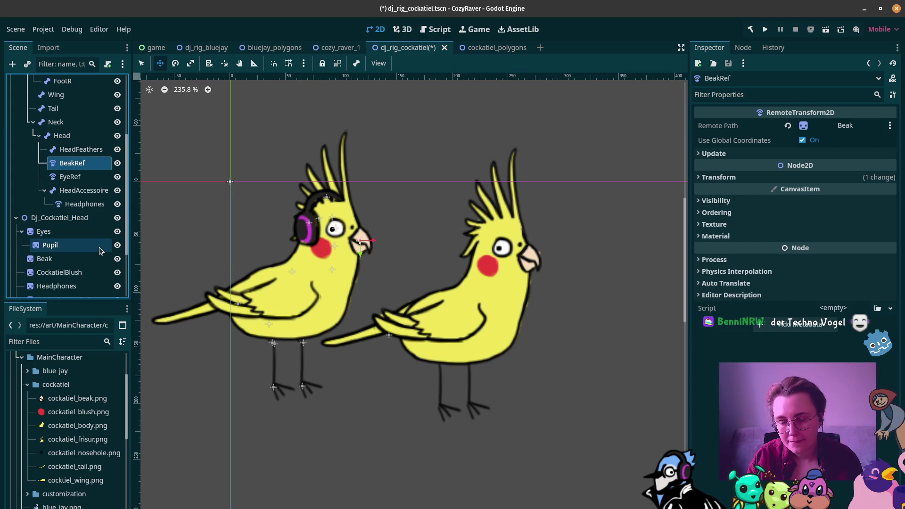
{"action": "scroll", "coordinate": [66, 256], "scroll_direction": "down", "scroll_amount": 3}
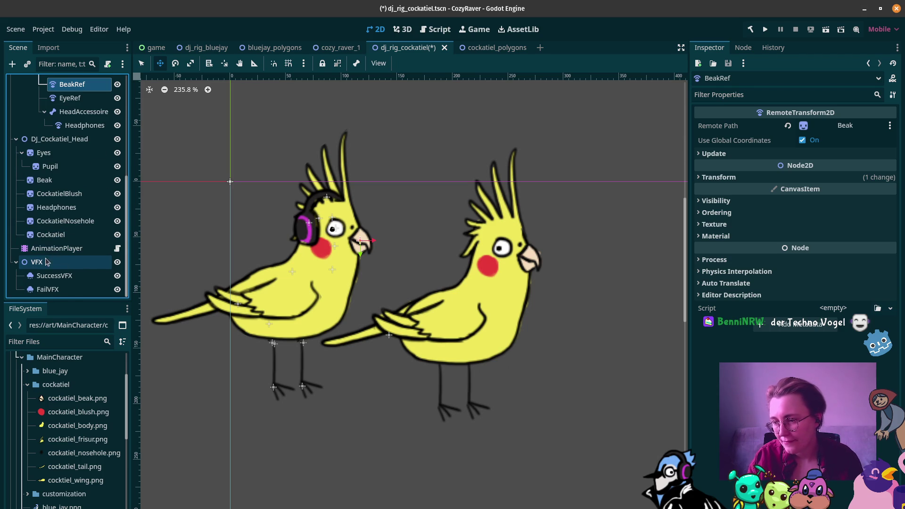
{"action": "left_click", "coordinate": [15, 263]}
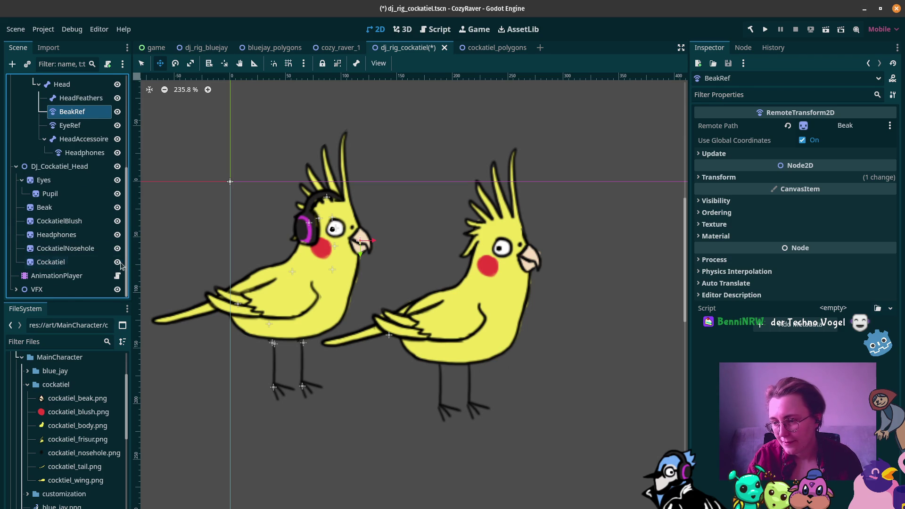
{"action": "left_click", "coordinate": [117, 263]}
Delete the reference Cockatiel Sprite2D node, confirming the deletion with OK
{"action": "left_click", "coordinate": [117, 263]}
{"action": "left_click", "coordinate": [92, 263]}
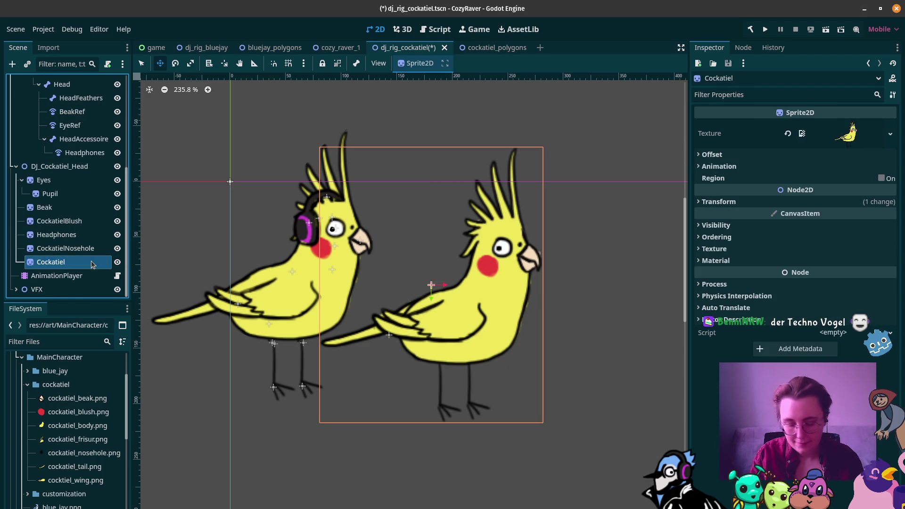
{"action": "key", "text": "Delete"}
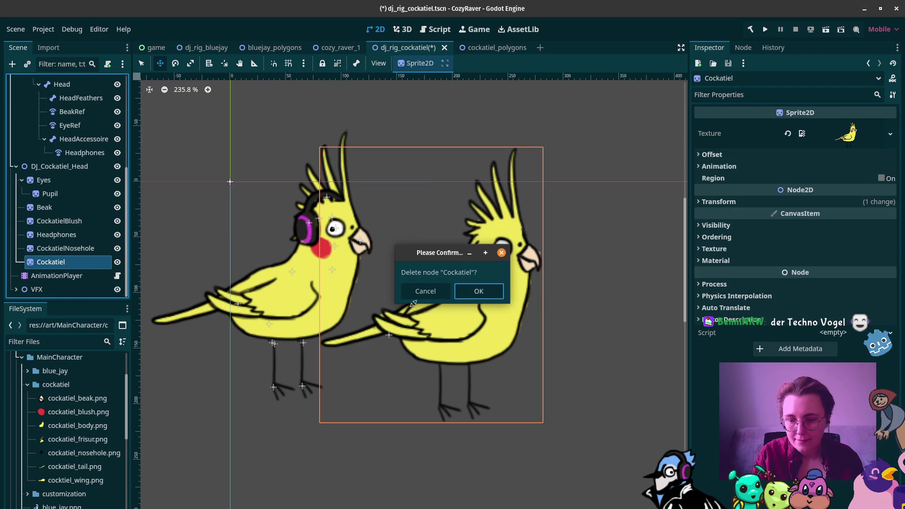
{"action": "left_click", "coordinate": [486, 290]}
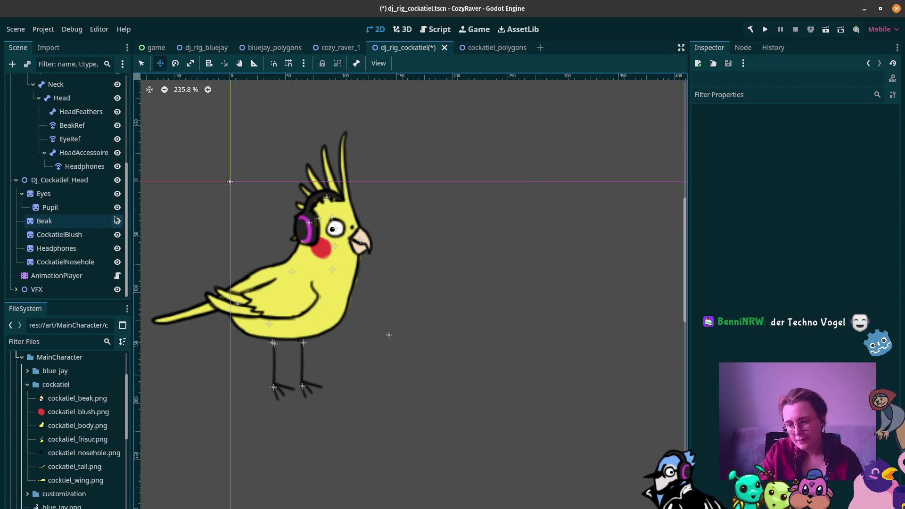
{"action": "scroll", "coordinate": [63, 191], "scroll_direction": "up", "scroll_amount": 5}
{"action": "left_click", "coordinate": [70, 106]}
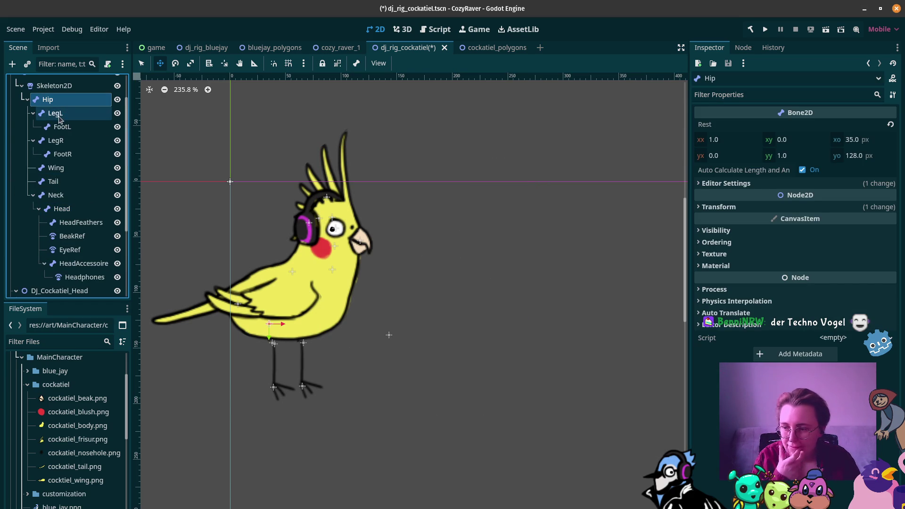
{"action": "scroll", "coordinate": [53, 130], "scroll_direction": "up", "scroll_amount": 2}
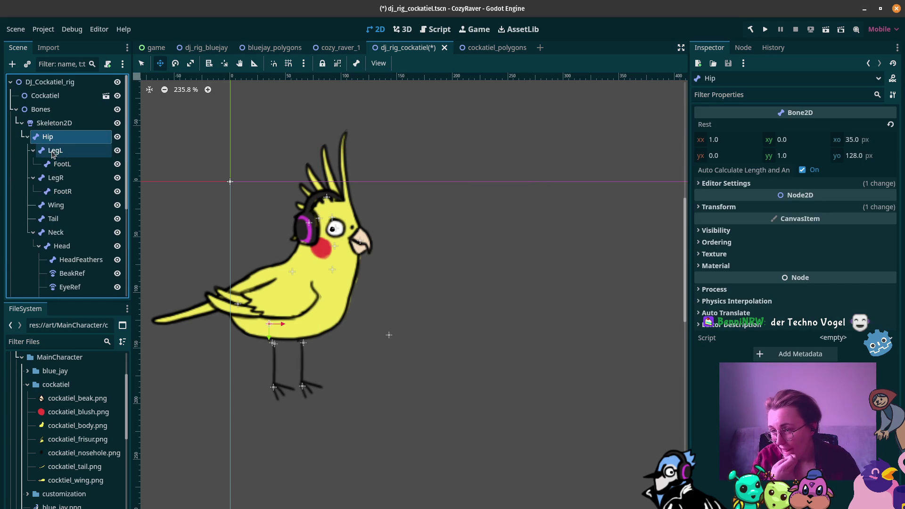
Rename the Cockatiel polygon node to Cockatiel_Polygons, then bring the Twitch stream in Firefox forward
{"action": "left_click", "coordinate": [54, 97]}
{"action": "left_click", "coordinate": [59, 96]}
{"action": "type", "text": "_Polygons"}
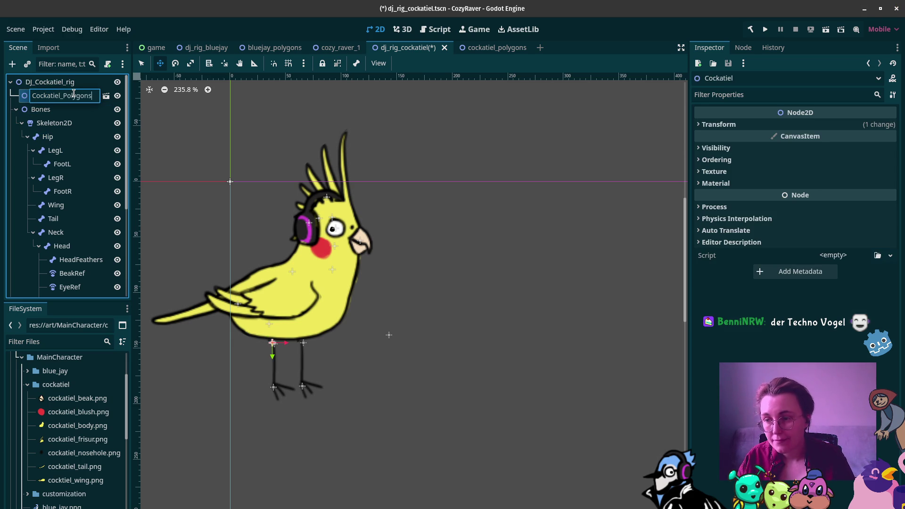
{"action": "key", "text": "Return"}
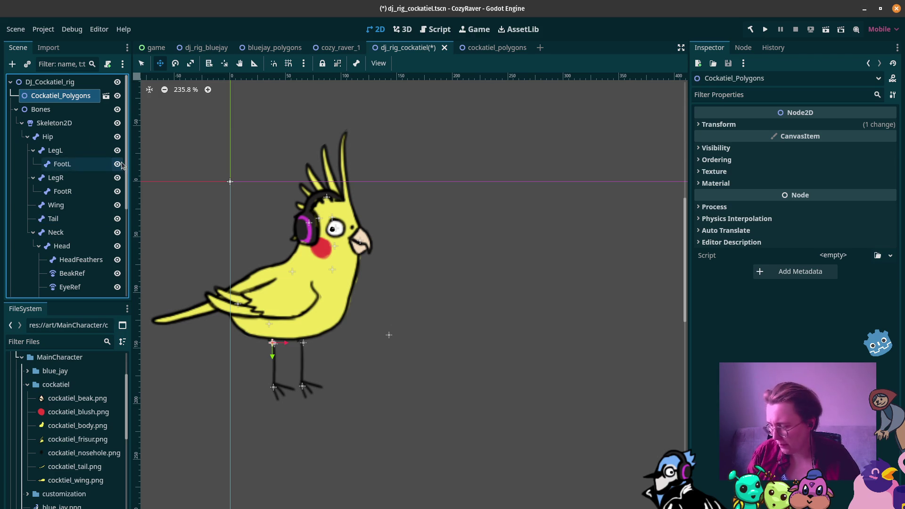
{"action": "mouse_move", "coordinate": [16, 289]}
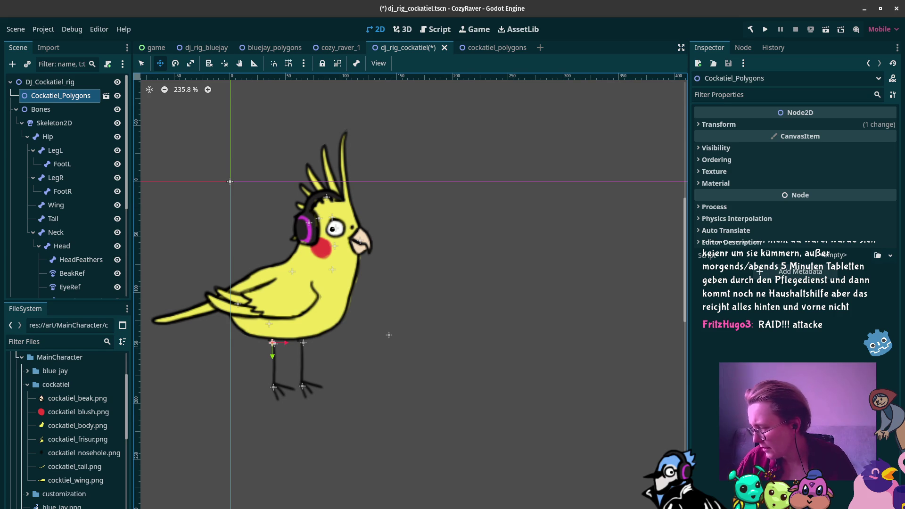
{"action": "mouse_move", "coordinate": [9, 33]}
{"action": "left_mouse_down"}
{"action": "mouse_move", "coordinate": [314, 119]}
{"action": "mouse_move", "coordinate": [311, 6]}
{"action": "left_mouse_up"}
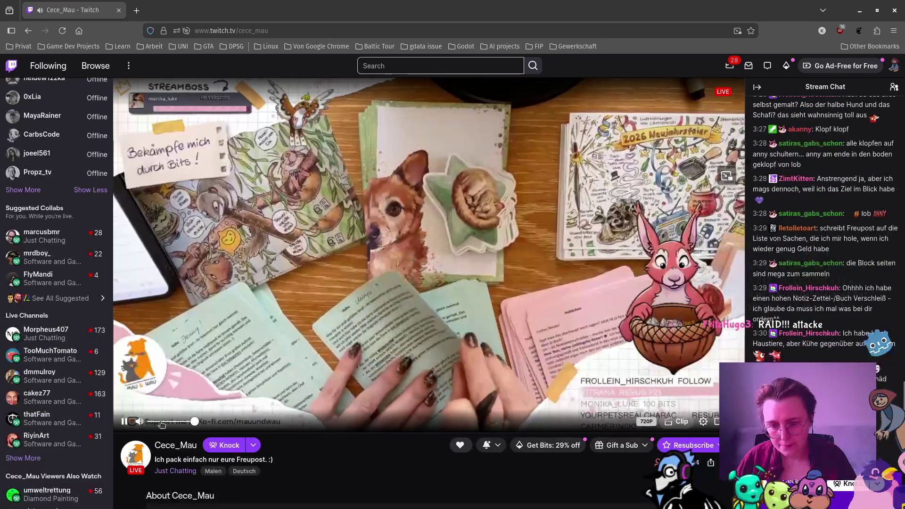
{"action": "mouse_move", "coordinate": [75, 419]}
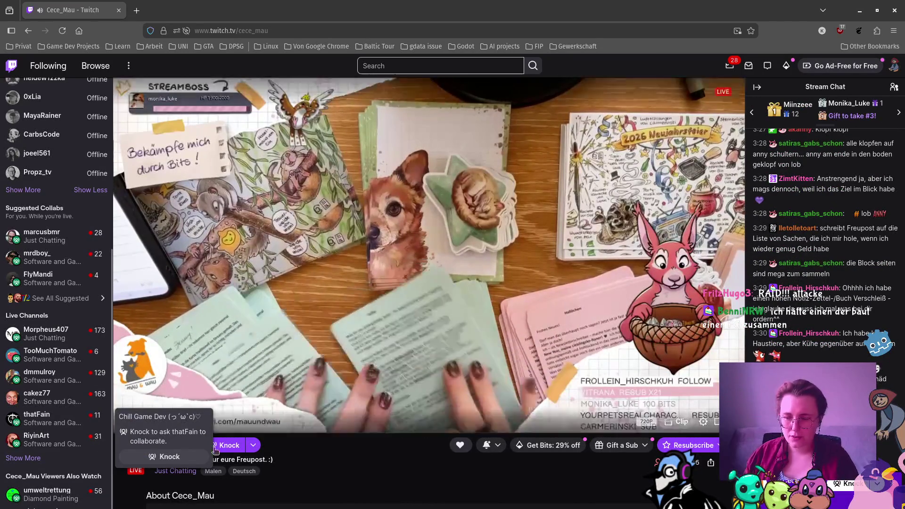
{"action": "mouse_move", "coordinate": [151, 422]}
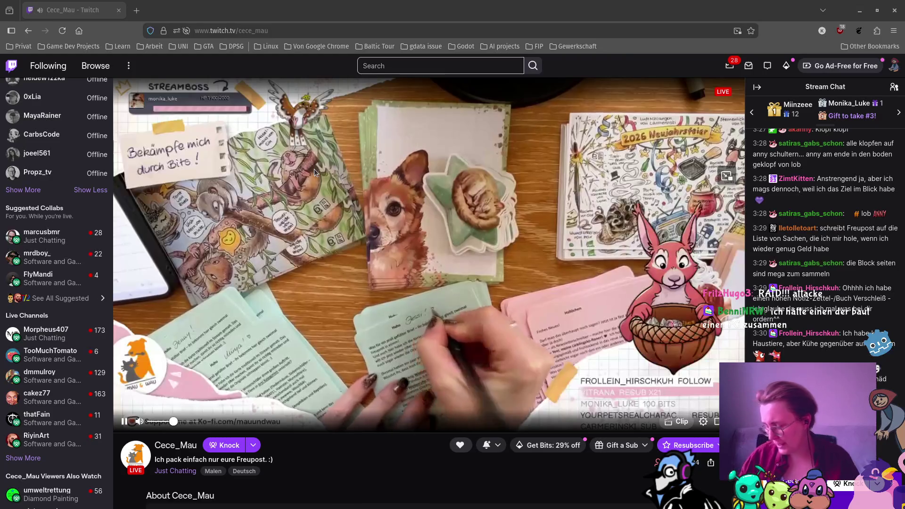